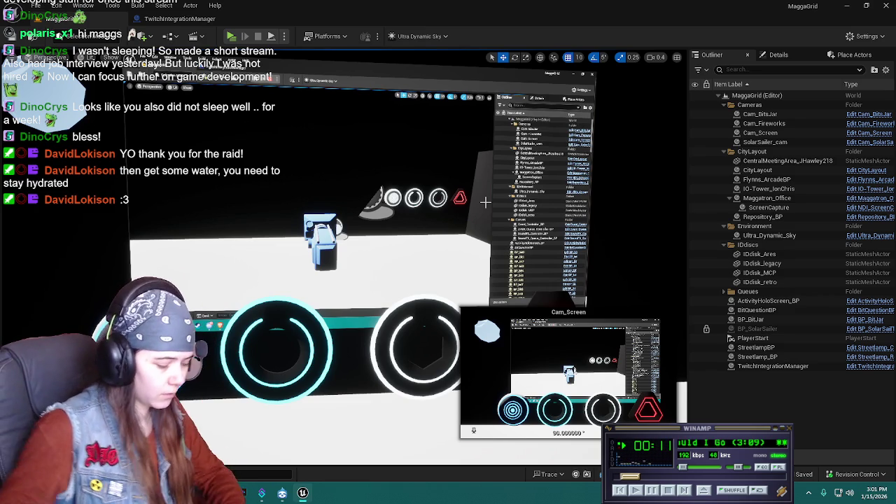
Fly from the disc platform into the basement stairs area and open the Maggatron_Office blueprint
right_drag(371, 257, 393, 245)
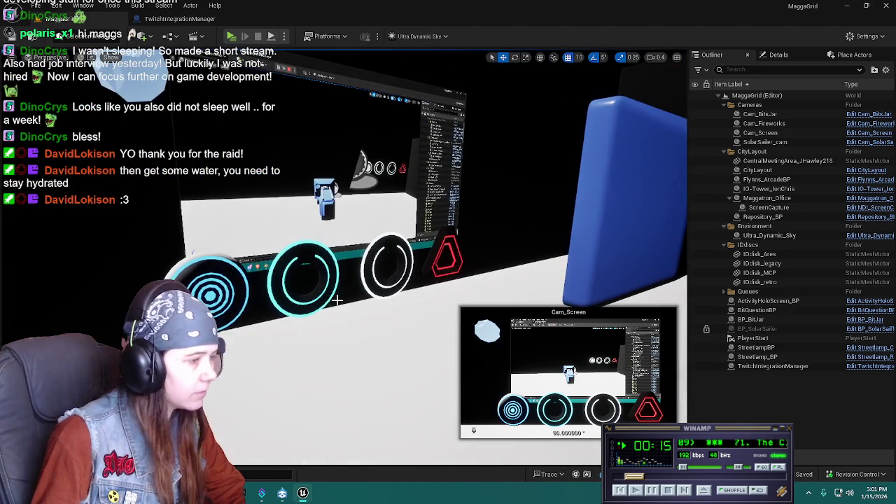
key(ctrl+space)
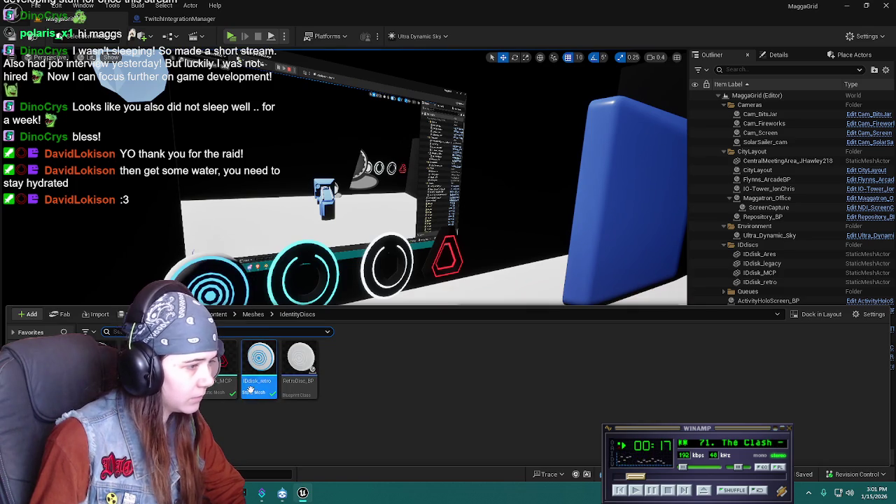
right_drag(393, 245, 427, 231)
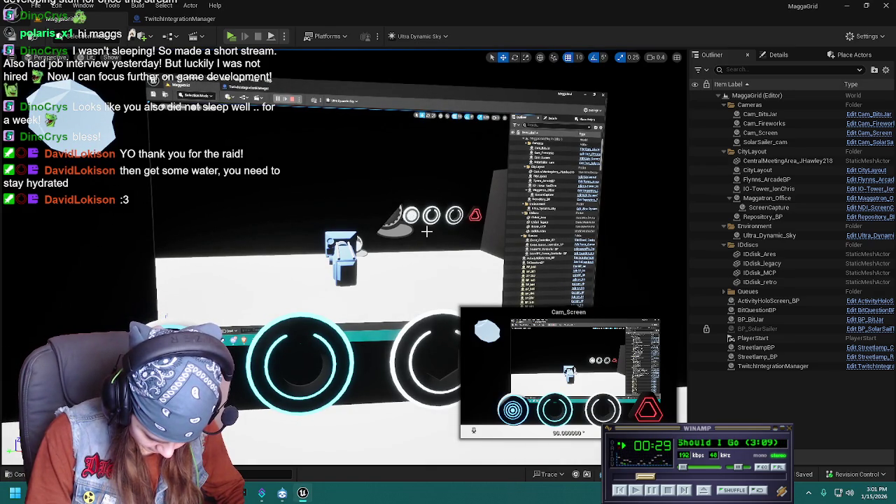
right_drag(426, 232, 426, 231)
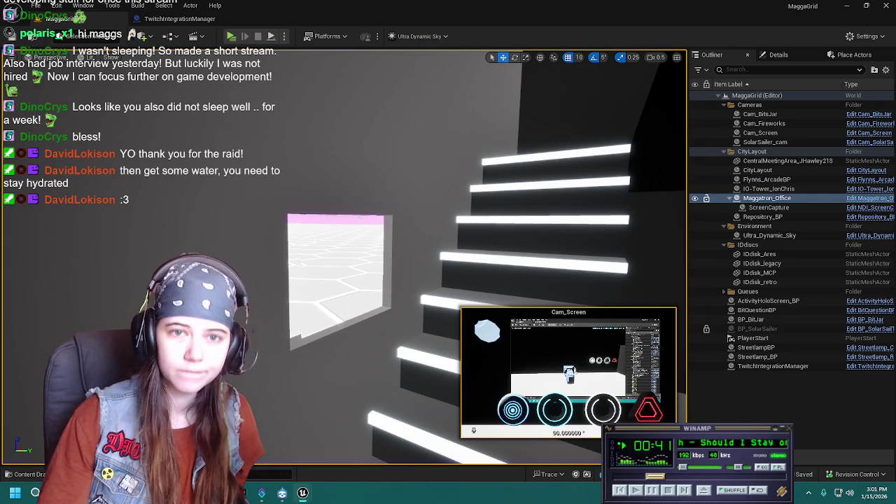
click(282, 493)
Select Basement_Walls in the blueprint and review its Glass window material slot
drag(504, 35, 554, 15)
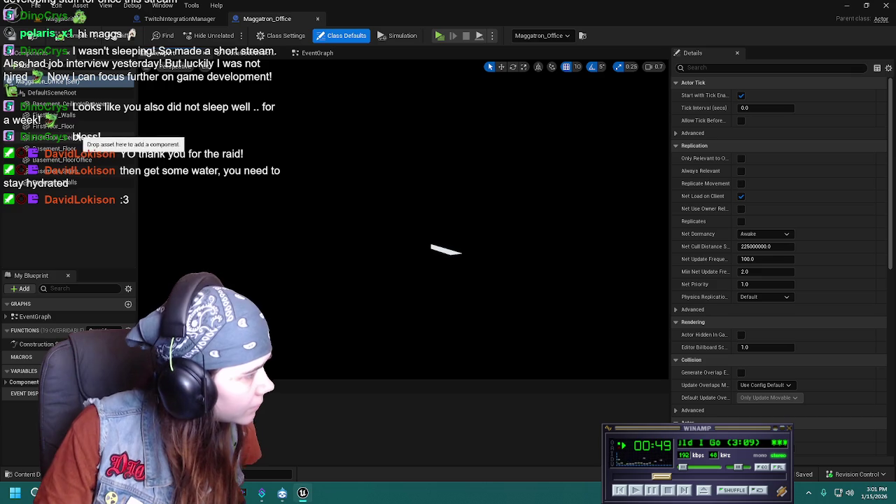
click(56, 182)
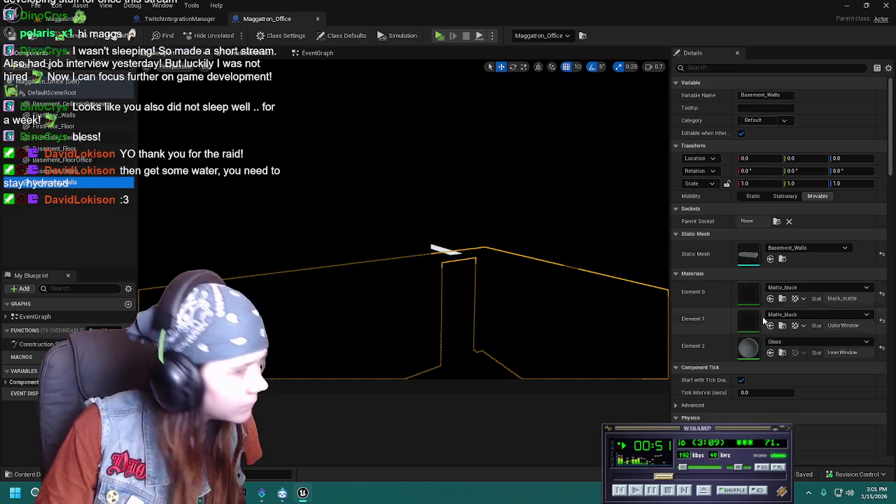
click(791, 342)
click(798, 348)
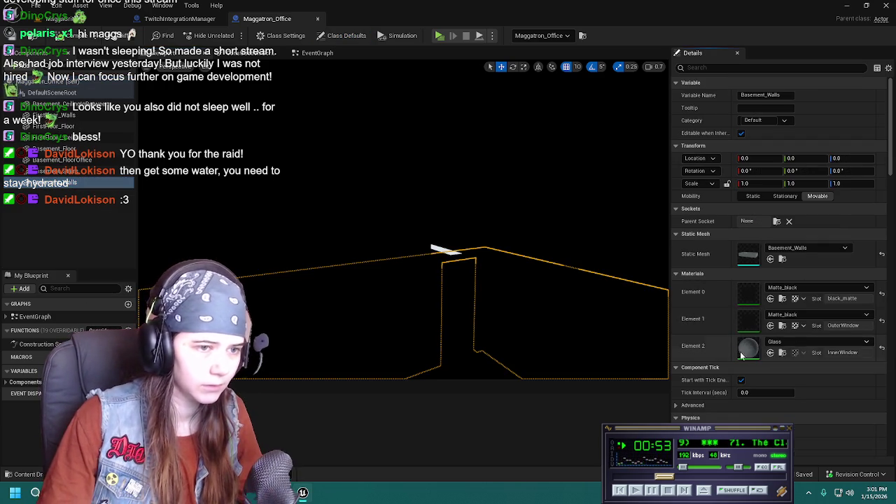
Assign Grid_HoloWall from Materials/Circuitry to Element 2, then return to the level
click(28, 474)
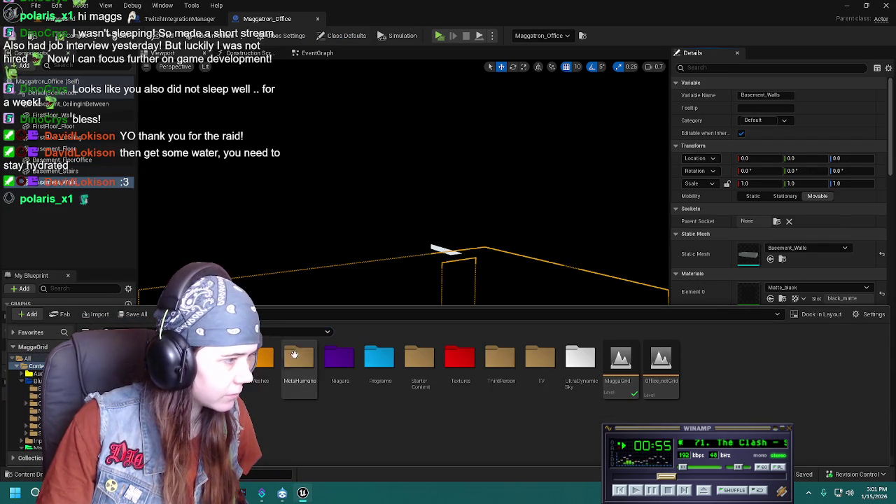
double_click(220, 359)
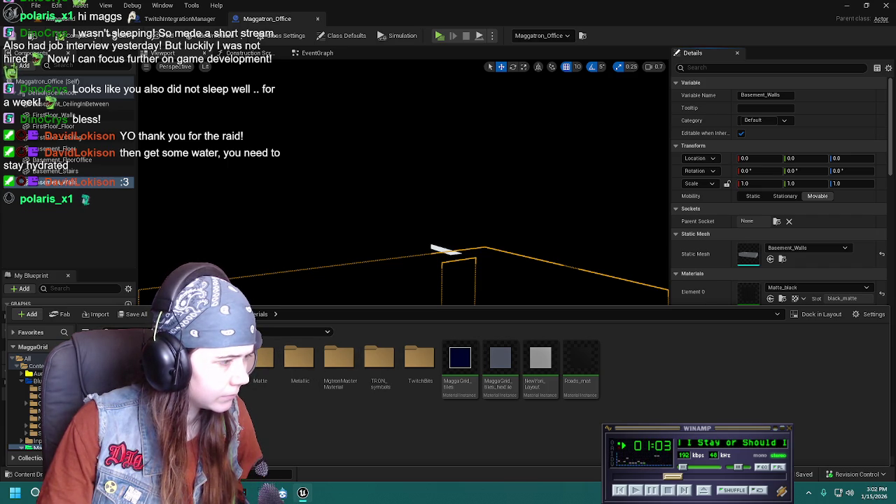
double_click(220, 361)
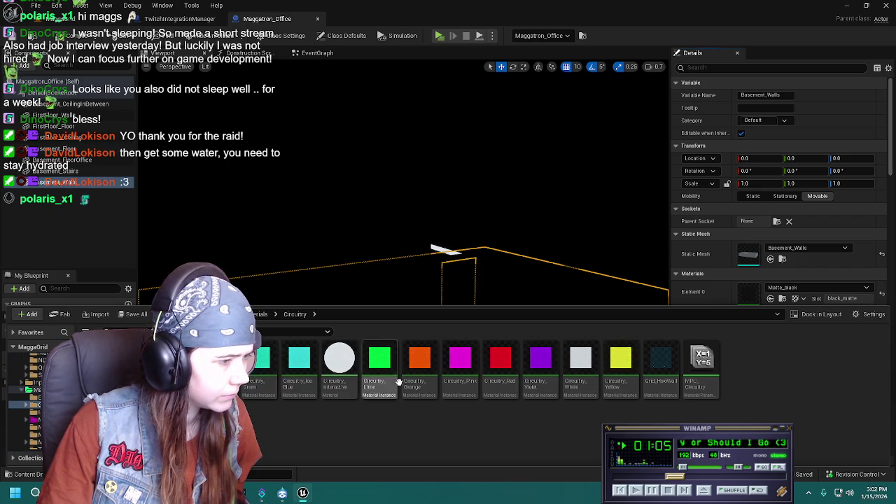
mouse_move(660, 360)
mouse_down()
mouse_move(663, 331)
mouse_move(668, 385)
mouse_move(734, 250)
mouse_up()
scroll(706, 263, down, 1)
scroll(706, 264, down, 2)
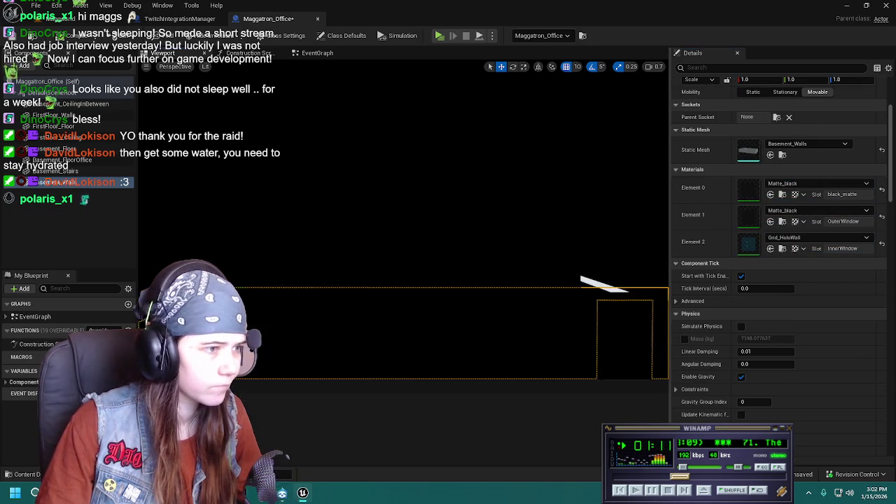
click(101, 21)
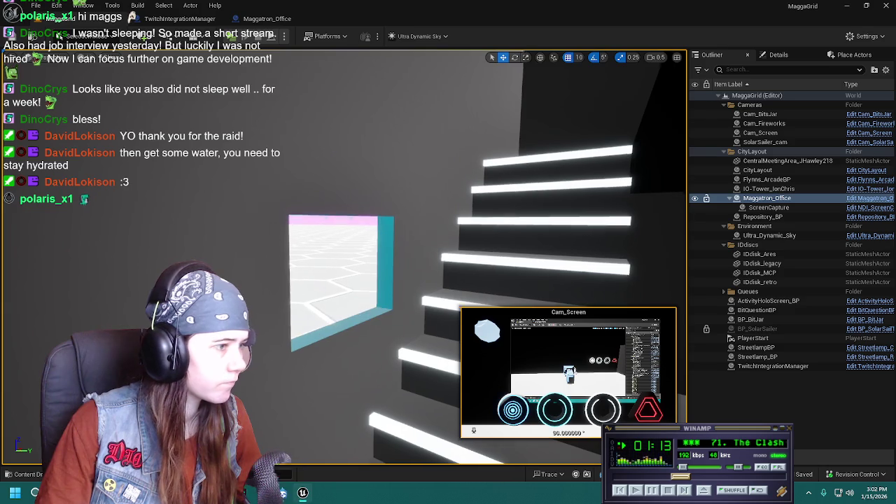
Check the teal window frame and Grid_HoloWall material settings, then go to Blender's scene list
right_drag(379, 266, 368, 260)
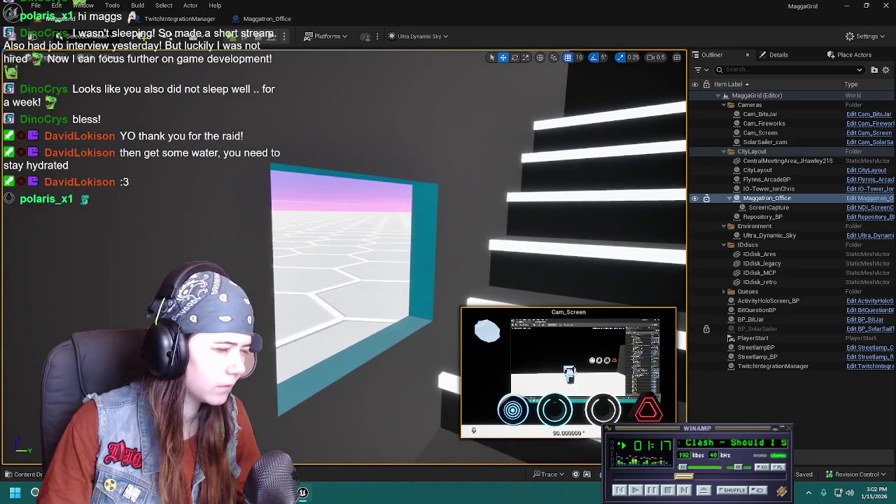
key(ctrl+space)
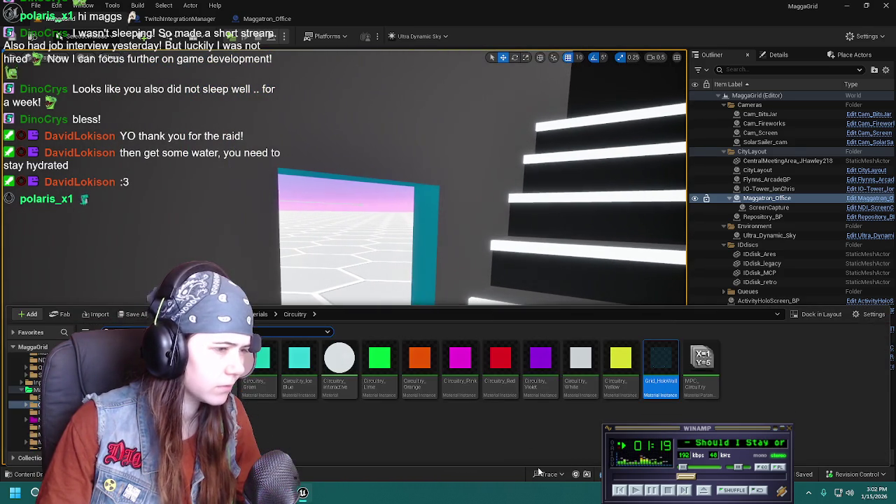
double_click(661, 360)
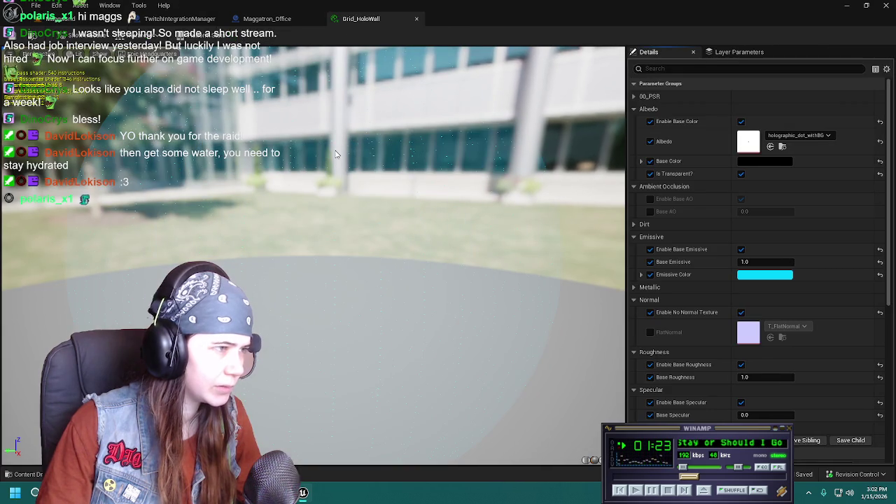
click(89, 24)
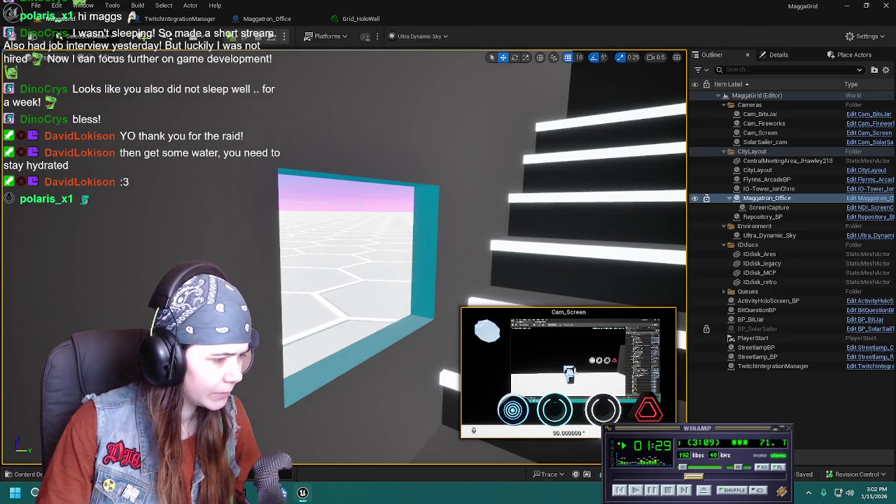
key(alt+Tab)
click(770, 16)
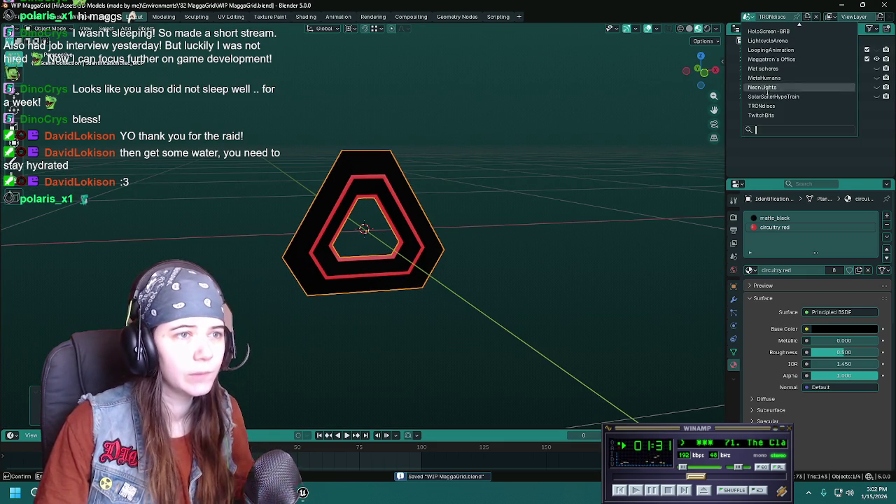
Switch to the Maggatron's Office scene and frame Basement_Walls' small window face in Edit Mode
click(766, 87)
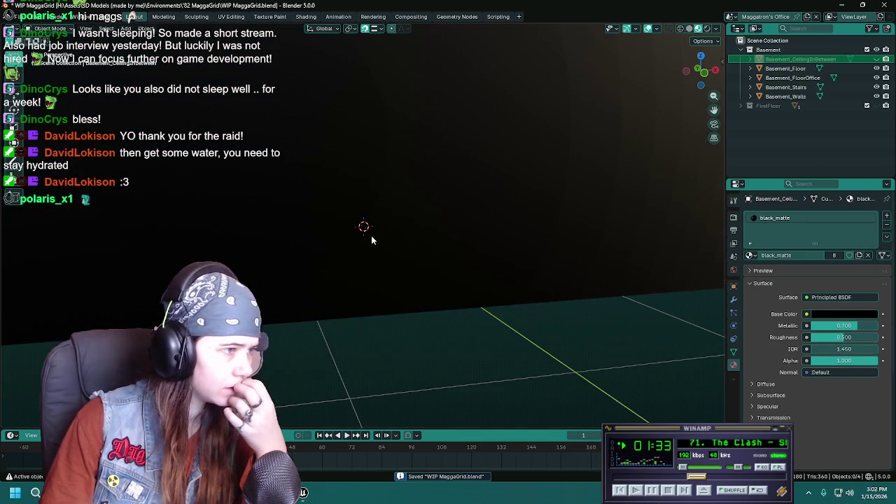
click(353, 197)
mouse_move(349, 196)
middle_down()
mouse_move(371, 224)
mouse_move(392, 231)
middle_up()
scroll(392, 232, up, 3)
key(Tab)
click(412, 234)
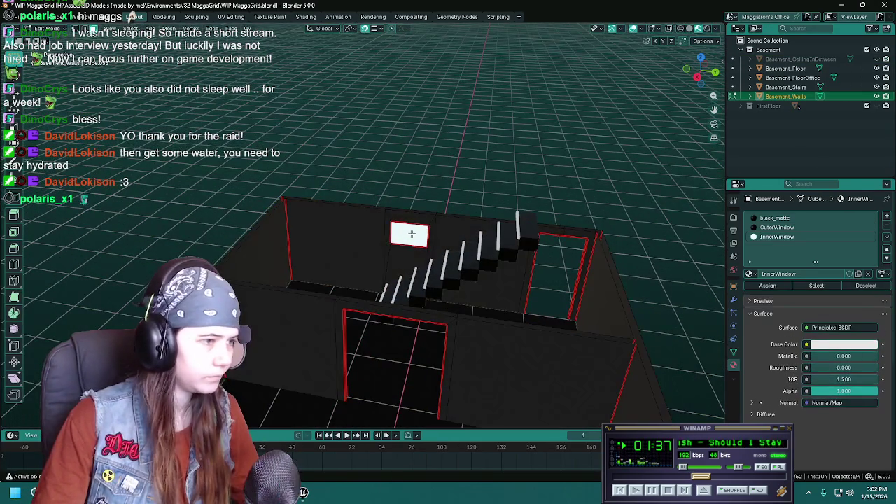
key(KP_Decimal)
scroll(394, 269, down, 5)
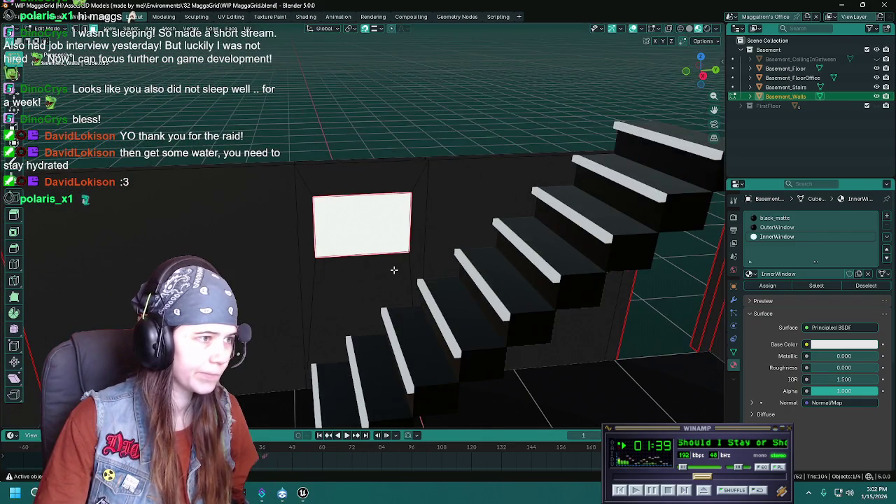
Inspect the window in X-ray, save, select all faces, and view the UV layout from top
key(alt+z)
mouse_move(385, 258)
middle_down()
mouse_move(586, 254)
mouse_move(470, 266)
mouse_move(532, 264)
mouse_move(433, 237)
mouse_move(432, 244)
mouse_move(480, 258)
mouse_move(354, 250)
mouse_move(436, 276)
mouse_move(436, 210)
mouse_move(391, 220)
mouse_move(400, 244)
mouse_move(475, 221)
middle_up()
scroll(433, 237, down, 5)
scroll(432, 245, up, 3)
scroll(480, 257, down, 3)
key(ctrl+s)
key(a)
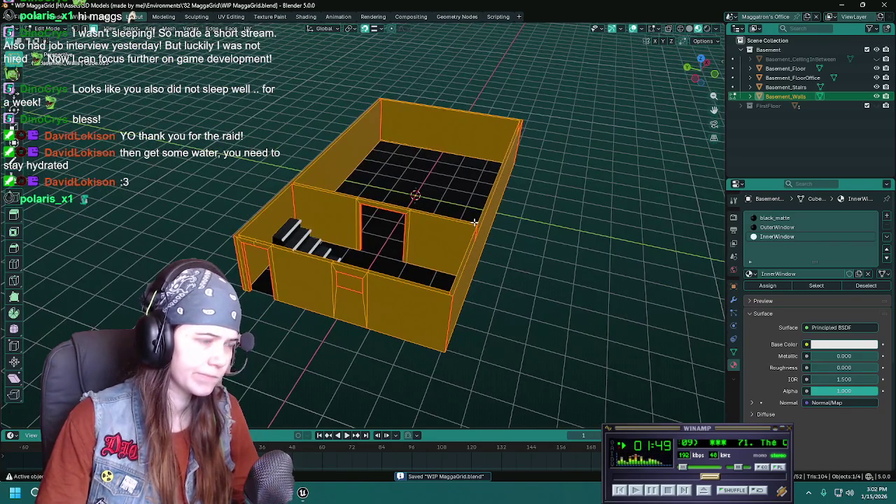
key(KP_7)
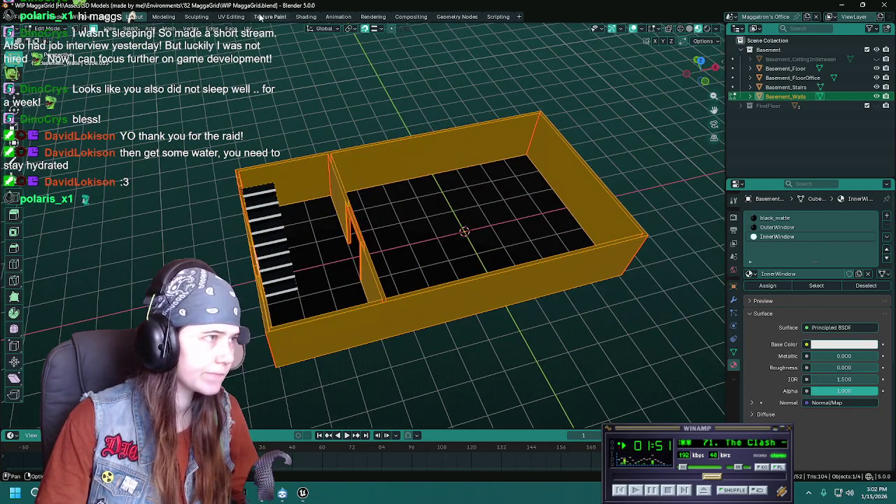
click(231, 16)
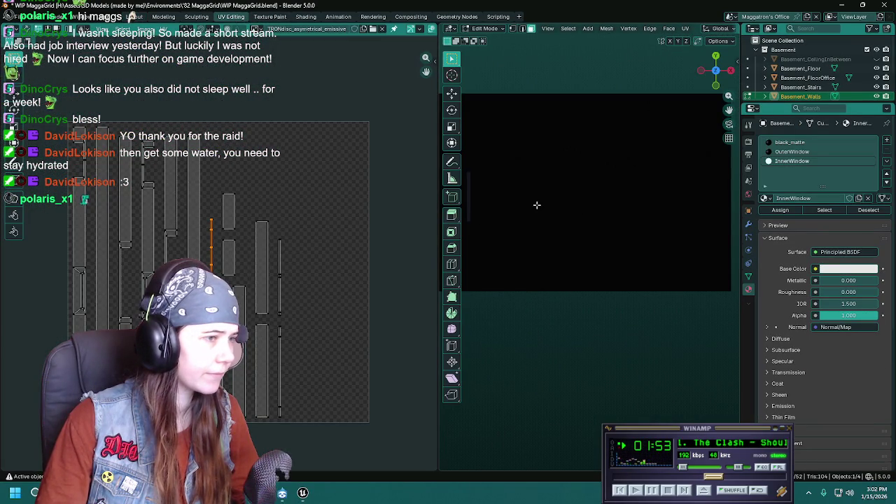
Examine the basement walls from the front and right-side numpad views
mouse_move(546, 194)
shift+middle_down()
mouse_move(661, 197)
mouse_move(525, 150)
mouse_move(564, 171)
mouse_move(590, 242)
mouse_move(544, 176)
mouse_move(580, 286)
shift+middle_up()
scroll(622, 192, down, 3)
scroll(581, 286, up, 2)
scroll(580, 285, up, 2)
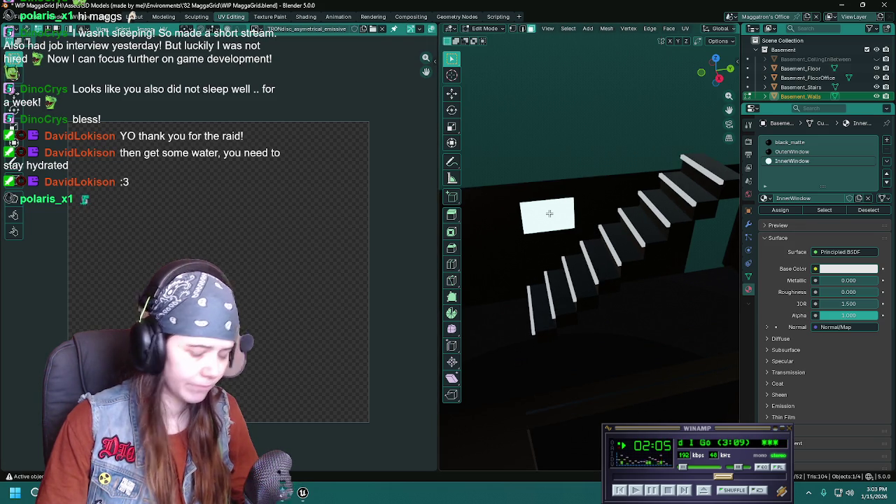
key(KP_1)
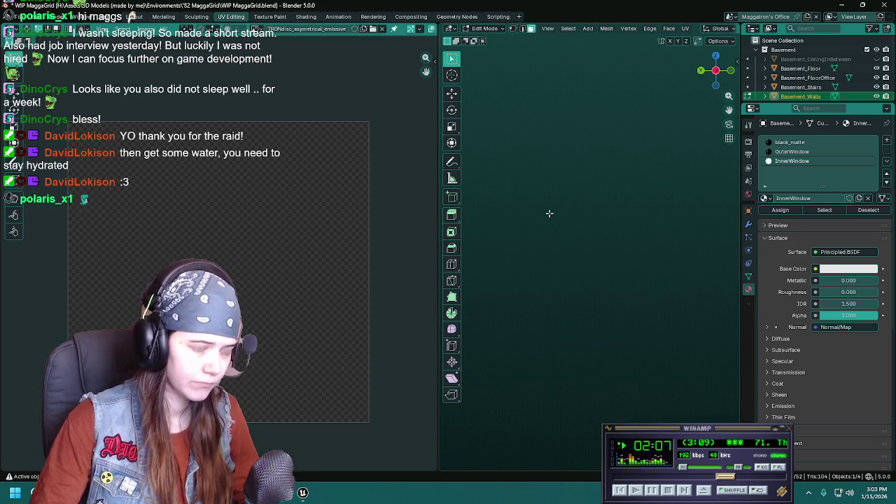
scroll(549, 213, down, 2)
scroll(547, 219, down, 2)
scroll(564, 231, down, 2)
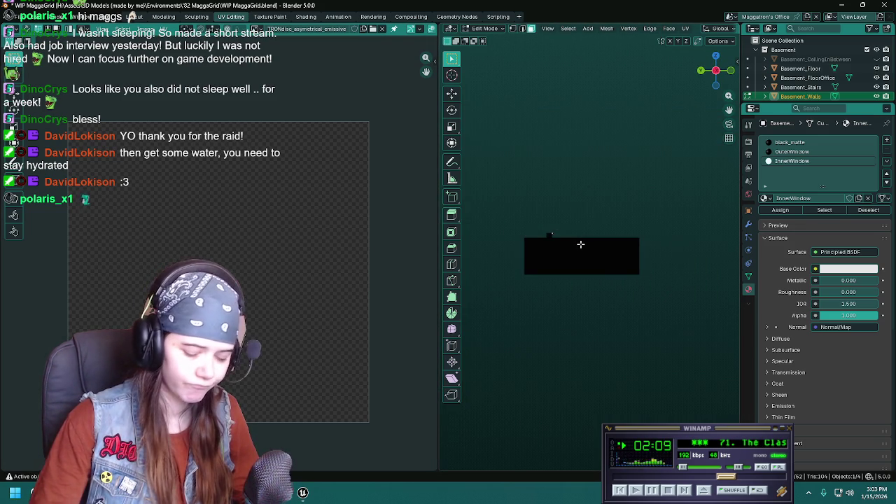
ctrl+scroll(581, 244, up, 2)
ctrl+scroll(580, 244, down, 2)
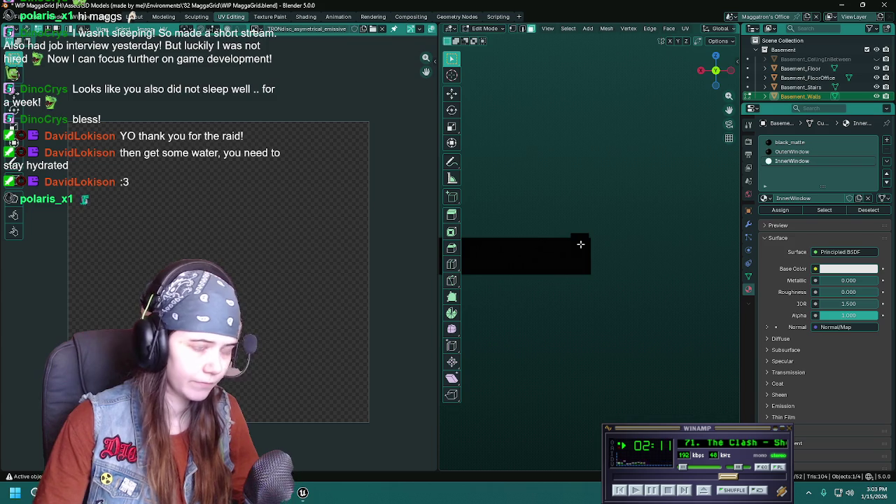
key(KP_3)
scroll(587, 244, up, 6)
scroll(586, 245, down, 2)
scroll(588, 244, down, 2)
Show the walls in wireframe and turn to the back view
key(Tab)
key(Tab)
scroll(623, 253, up, 1)
scroll(622, 254, up, 1)
key(z)
click(589, 263)
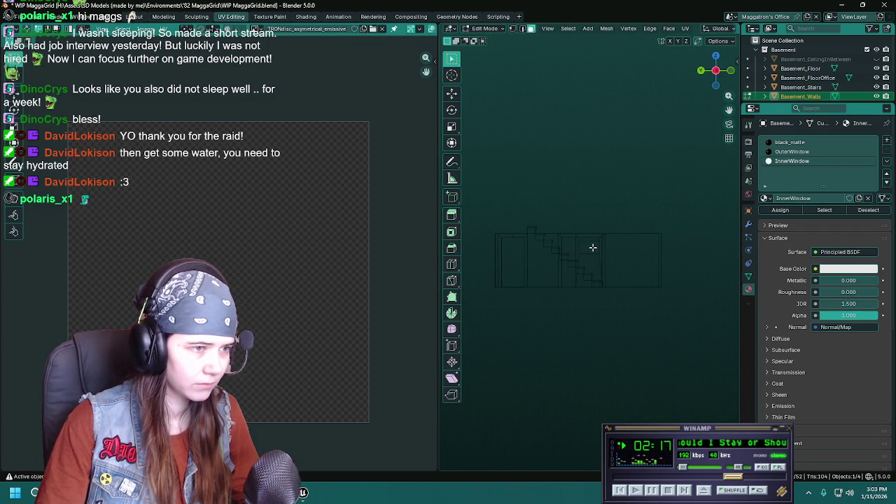
scroll(592, 245, up, 4)
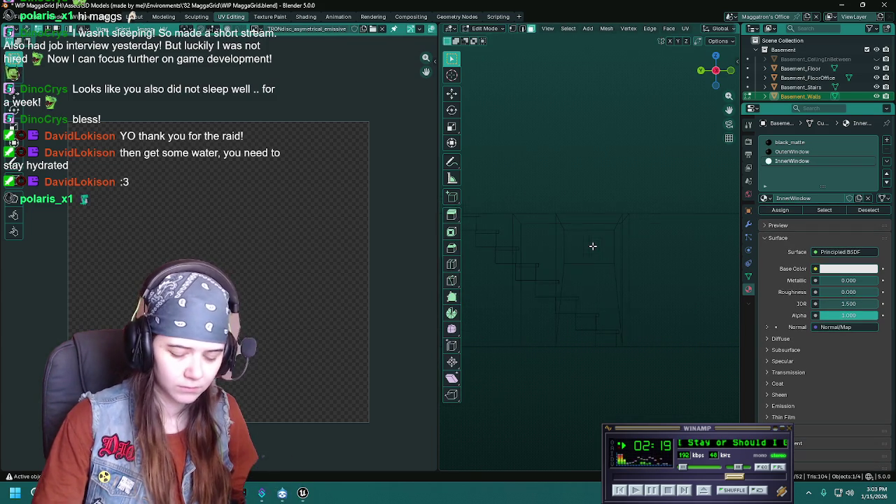
key(ctrl+KP_1)
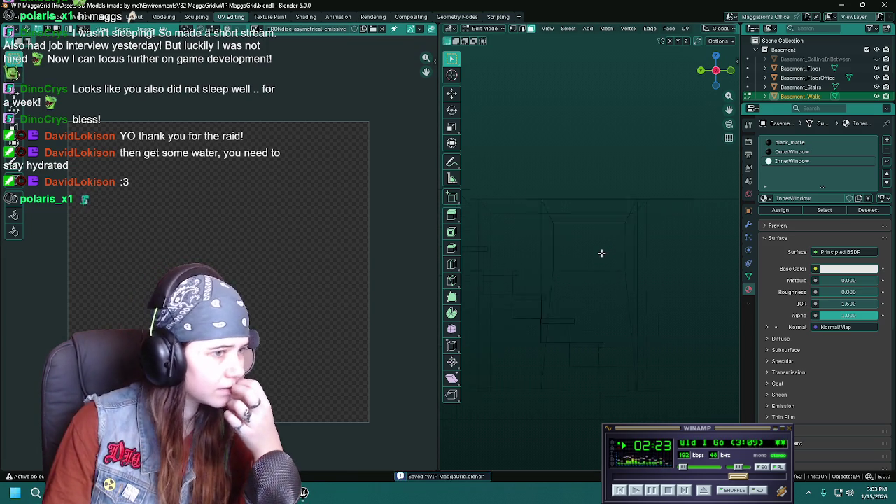
Project the wall UVs from view, then re-project them with Bounds fitting
key(u)
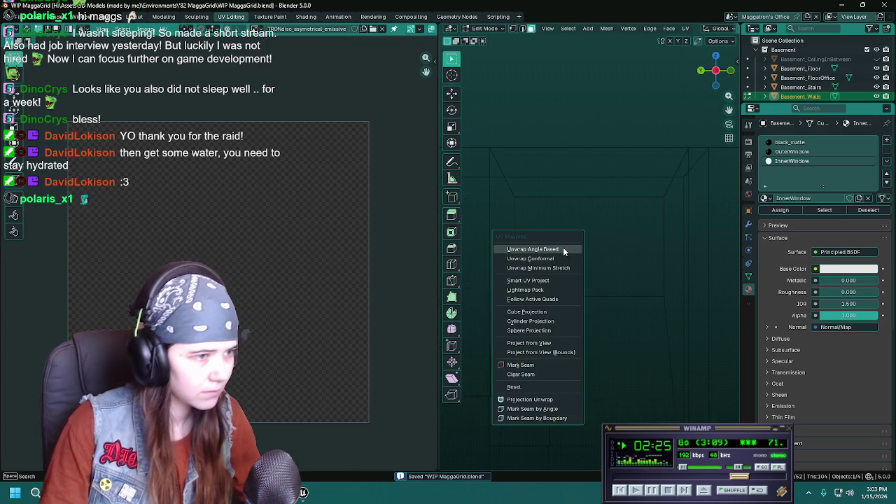
click(564, 354)
key(u)
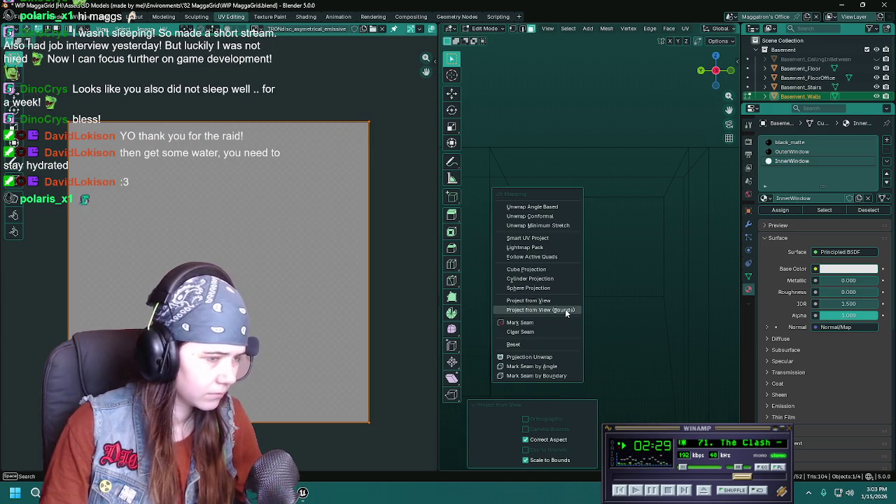
click(565, 301)
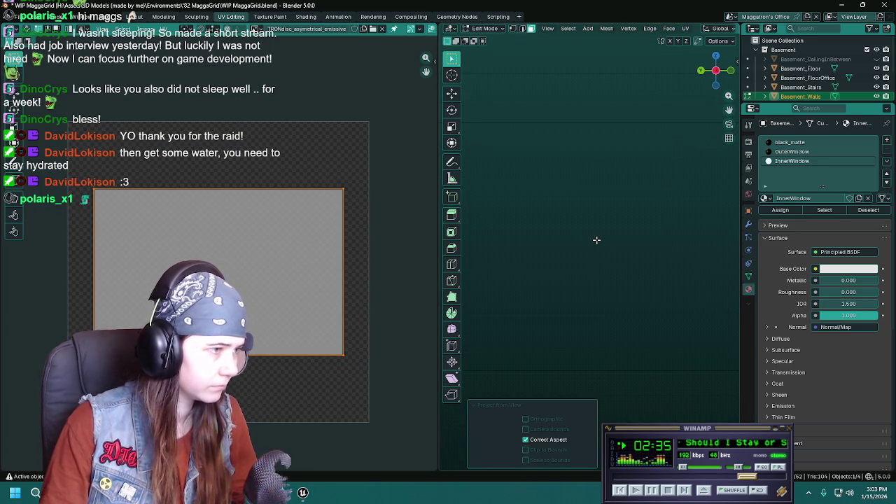
Save the file and unhide Basement_CeilingInBetween in the Layout workspace
key(ctrl+s)
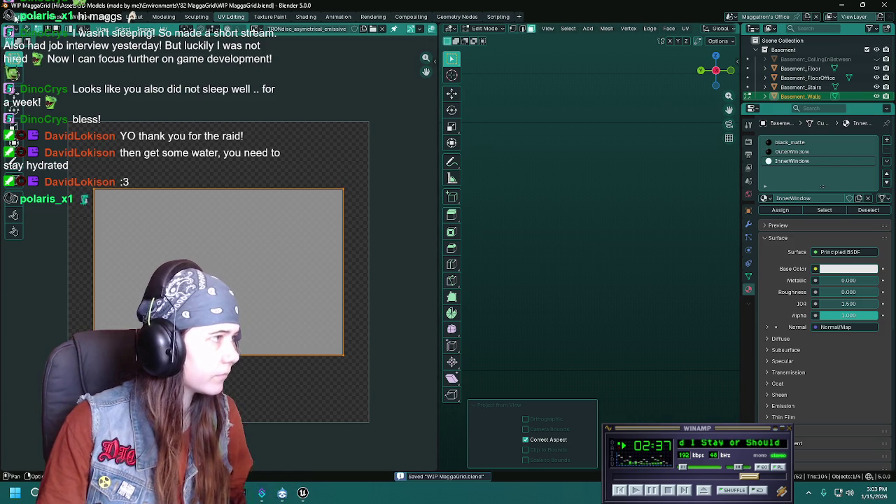
click(133, 16)
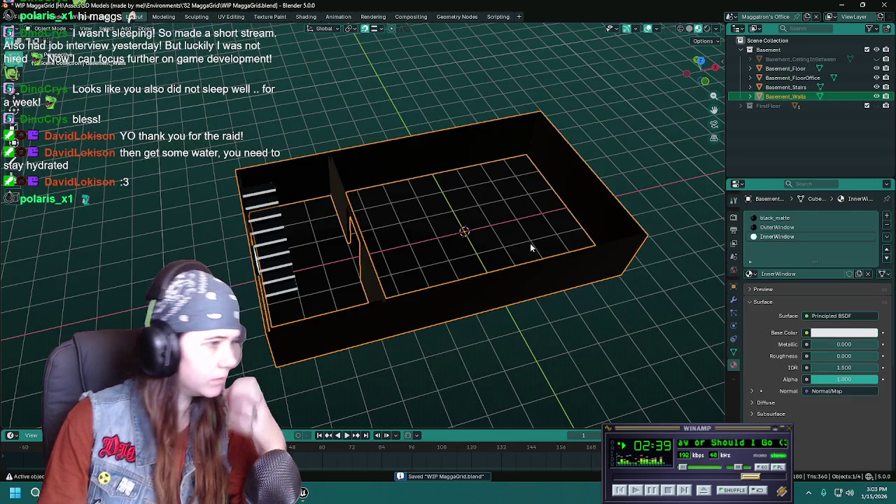
middle_drag(451, 229, 432, 230)
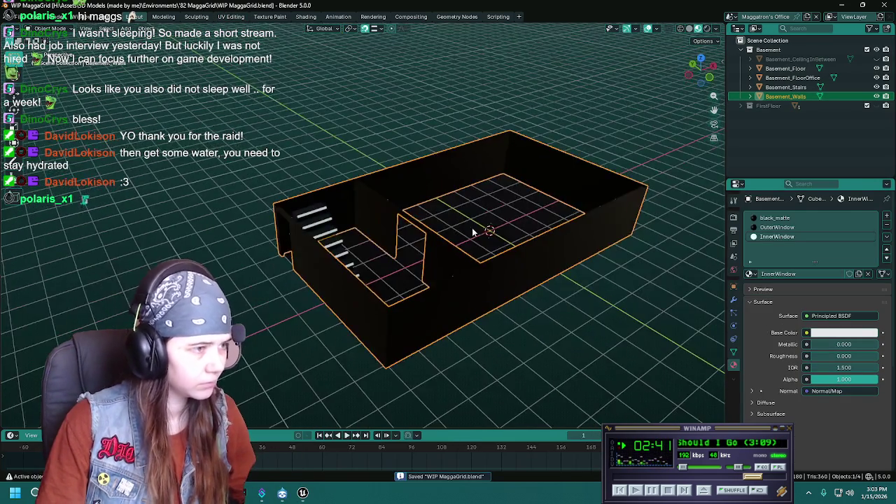
click(877, 59)
Export all basement objects over MaggatronOffice_Basement.fbx in 82 MaggaGrid > Maggatron's Office
key(q)
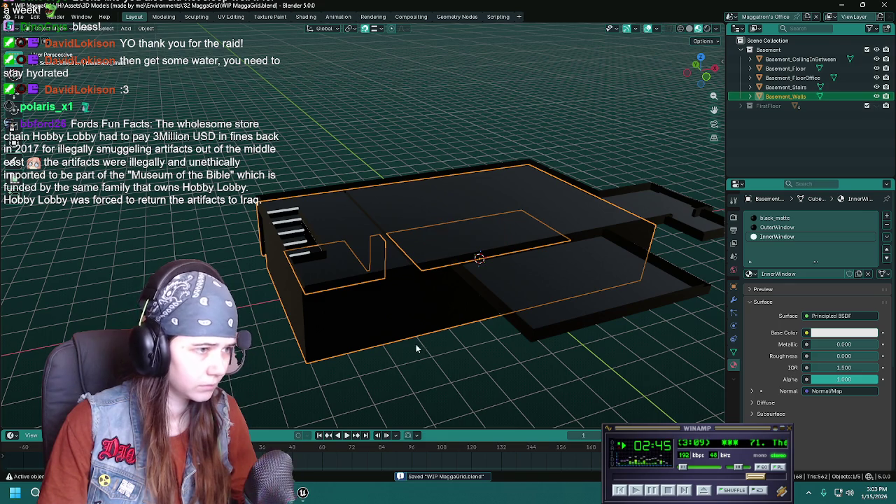
middle_drag(535, 308, 439, 290)
key(a)
key(q)
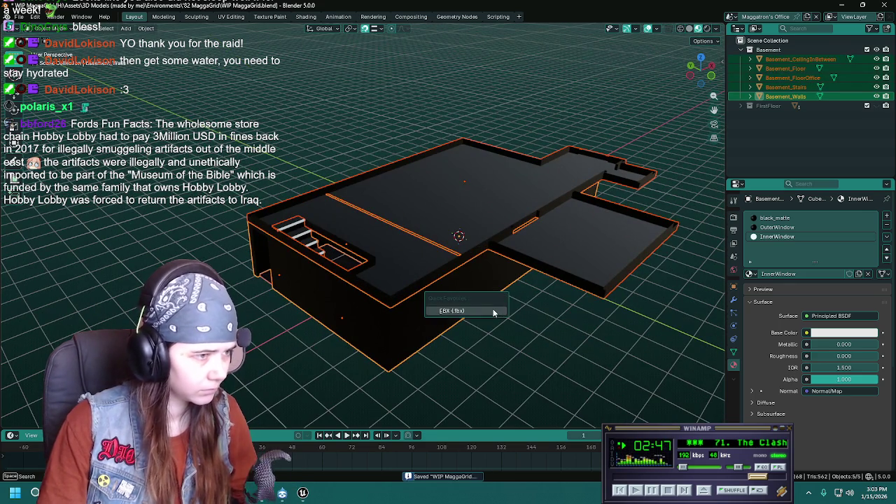
click(451, 308)
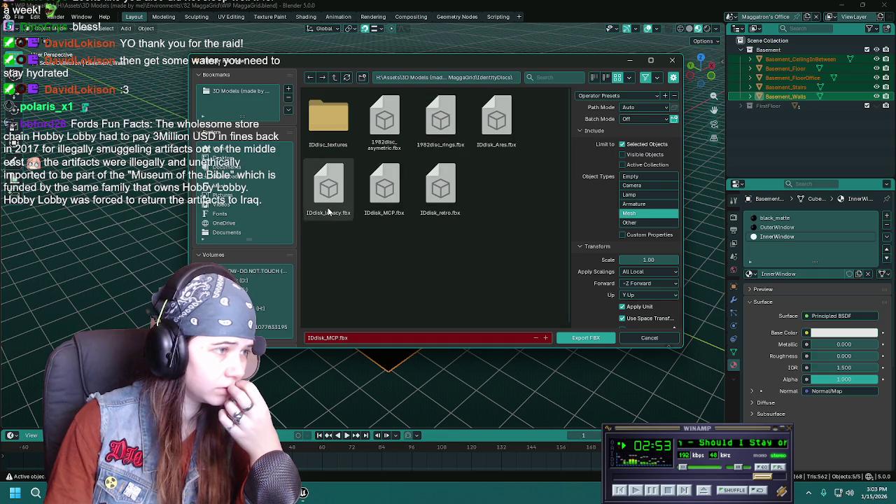
click(335, 78)
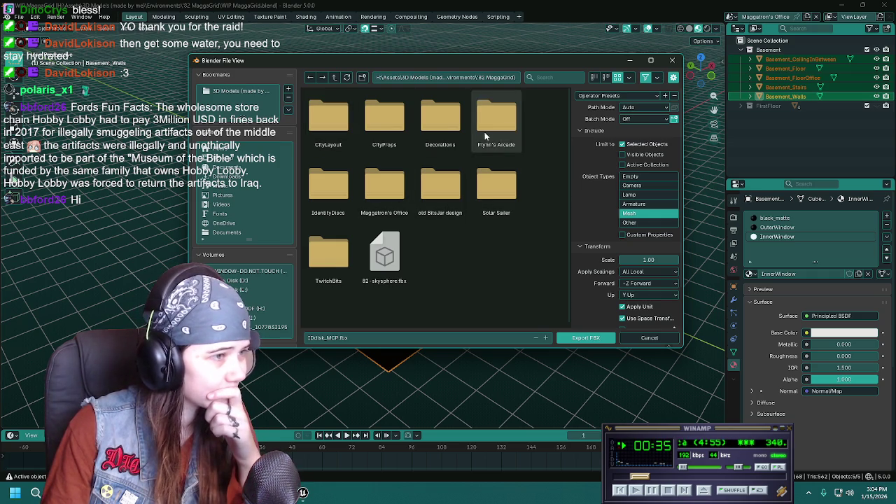
double_click(389, 191)
click(332, 118)
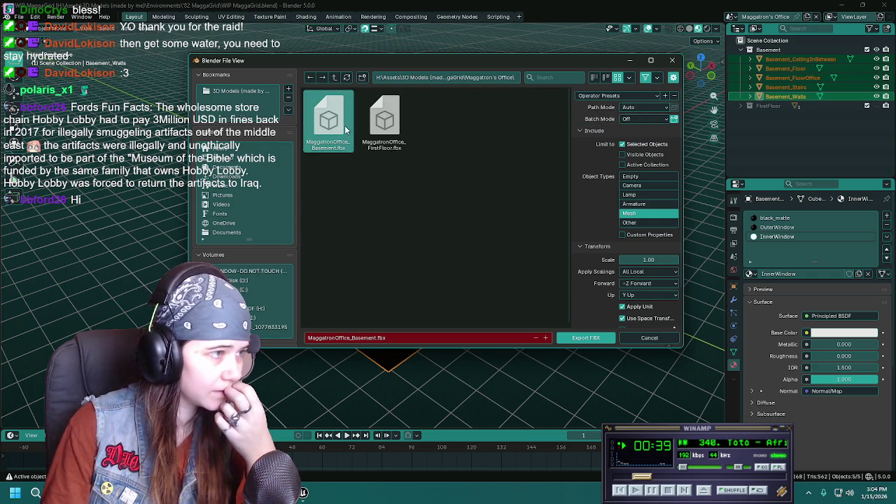
double_click(329, 120)
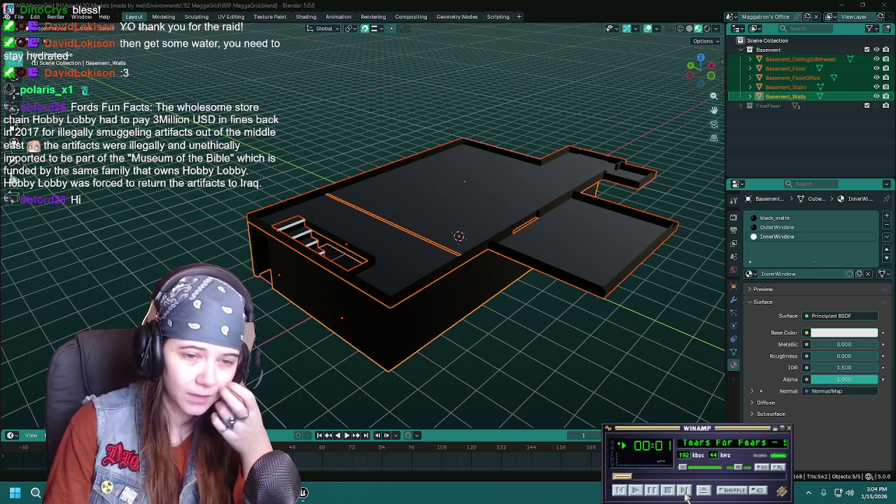
Clear the selection, save the blend file and switch to Unreal Engine
mouse_move(624, 242)
middle_down()
mouse_move(421, 254)
mouse_move(556, 302)
mouse_move(503, 278)
mouse_move(438, 216)
mouse_move(456, 216)
mouse_move(474, 254)
mouse_move(445, 238)
mouse_move(453, 243)
middle_up()
click(539, 298)
key(ctrl+s)
middle_drag(451, 239, 441, 234)
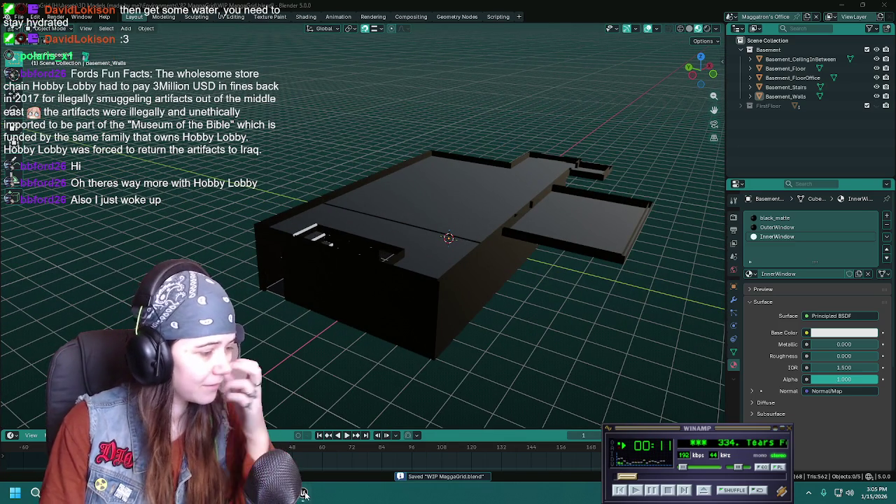
click(303, 493)
Reimport the basement FBX into Meshes/Maggatron_office/BasementOffice, overriding existing meshes, and save them
key(ctrl+space)
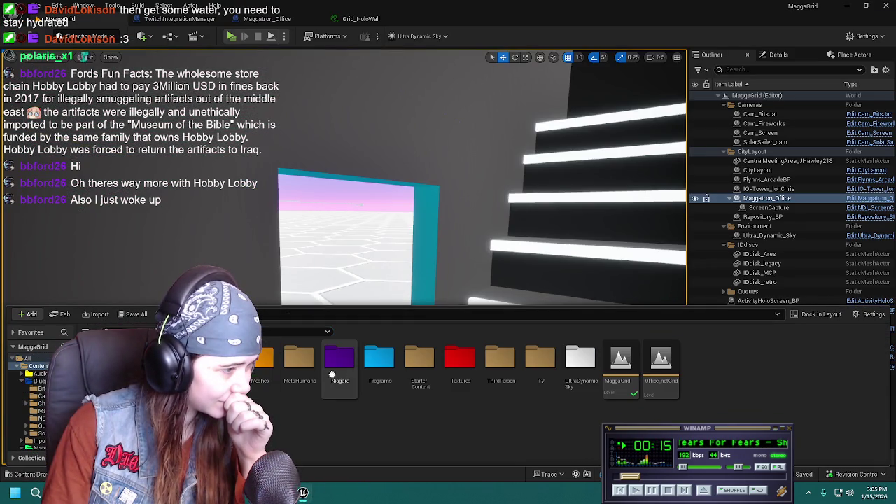
key(alt+Left)
double_click(330, 364)
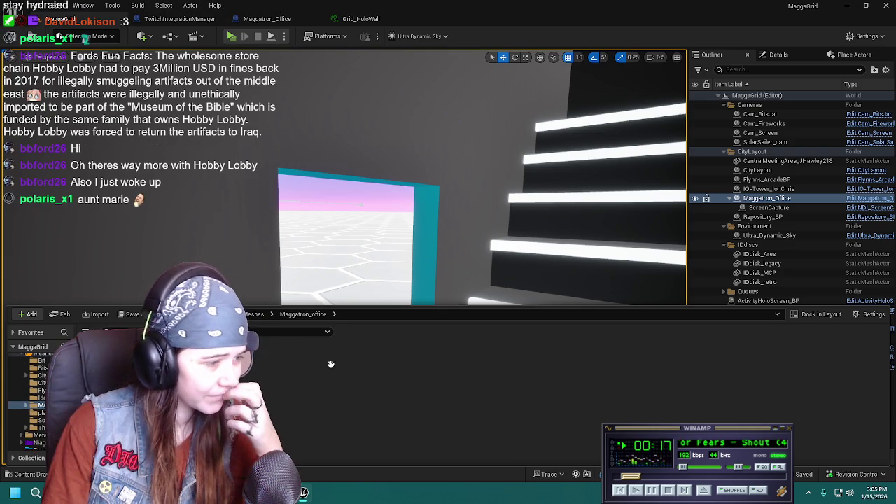
double_click(140, 361)
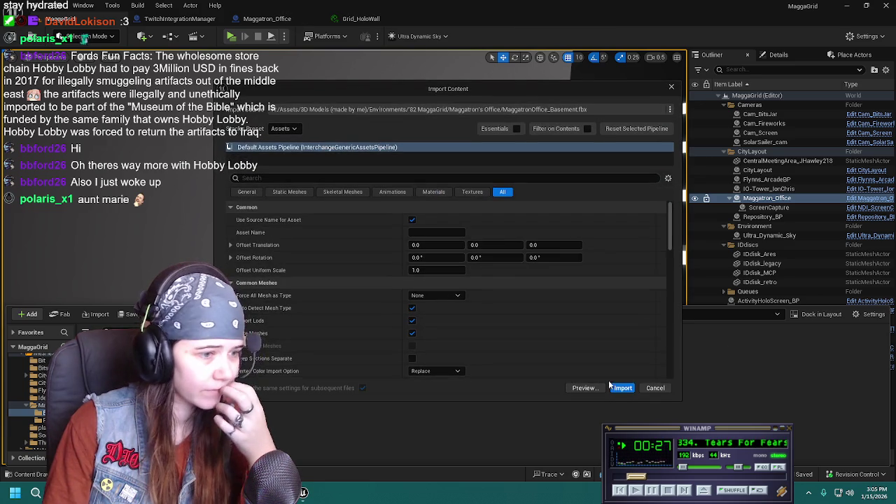
click(622, 387)
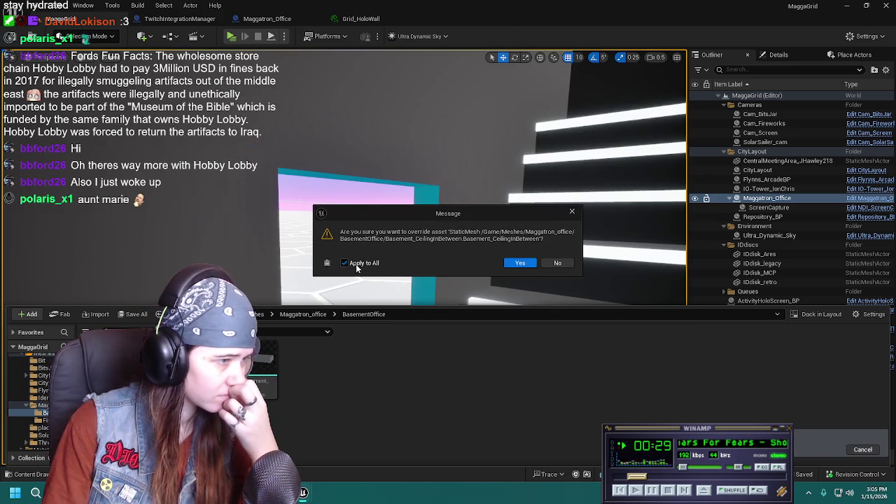
click(519, 263)
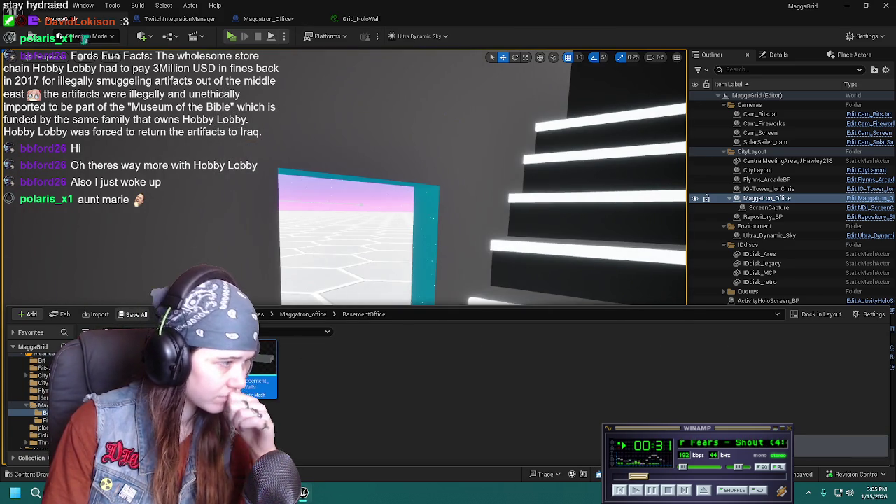
key(ctrl+shift+s)
click(544, 352)
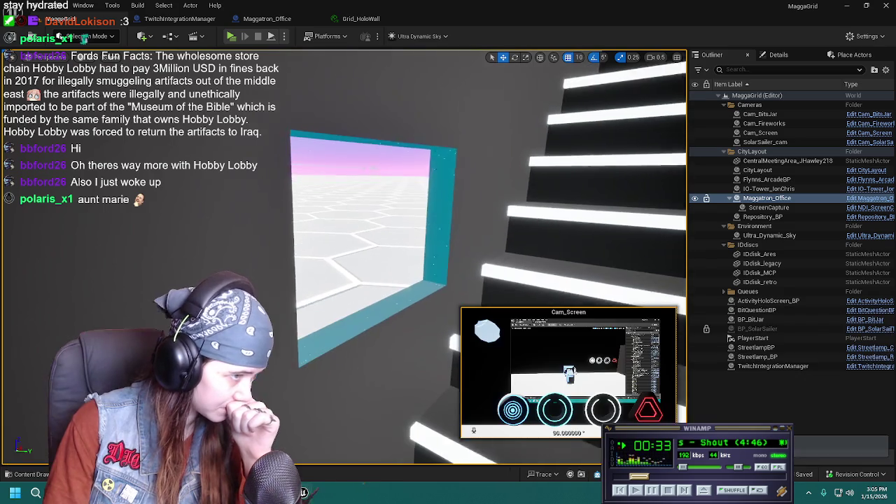
Fly through the window opening to check it, then return to Blender's basement model
right_drag(350, 245, 364, 245)
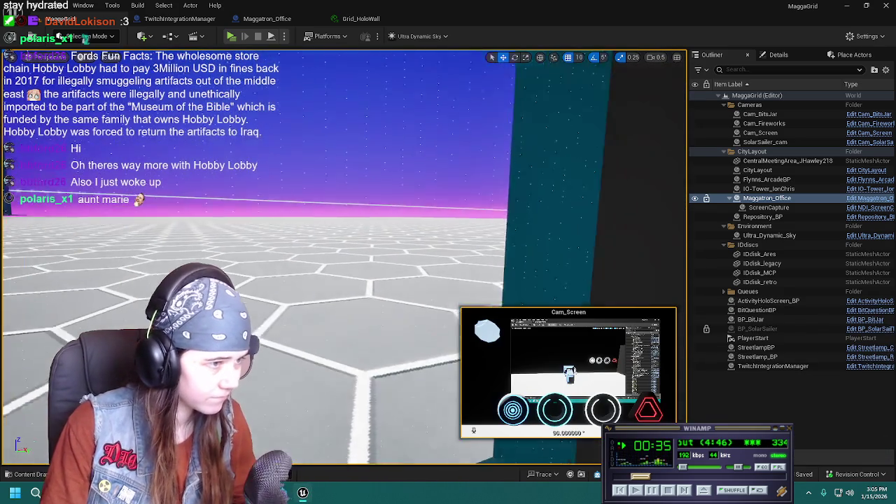
scroll(343, 245, down, 5)
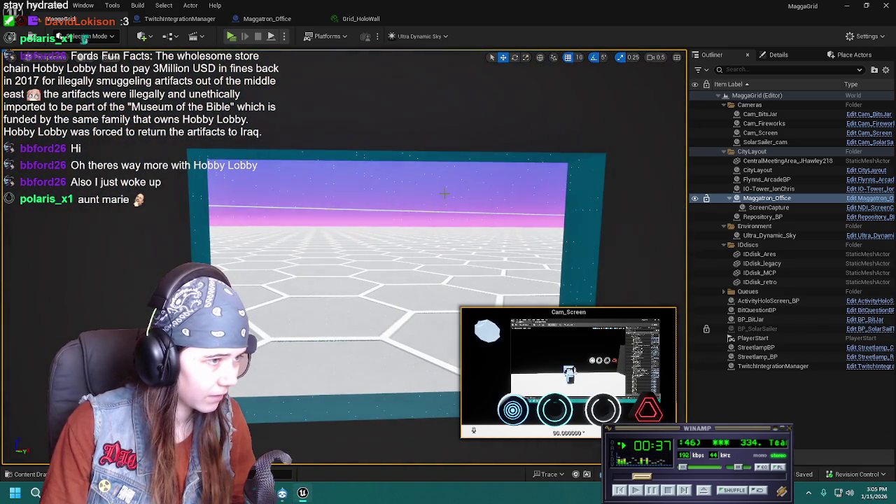
mouse_move(442, 194)
right_down()
mouse_move(490, 196)
mouse_move(410, 198)
right_up()
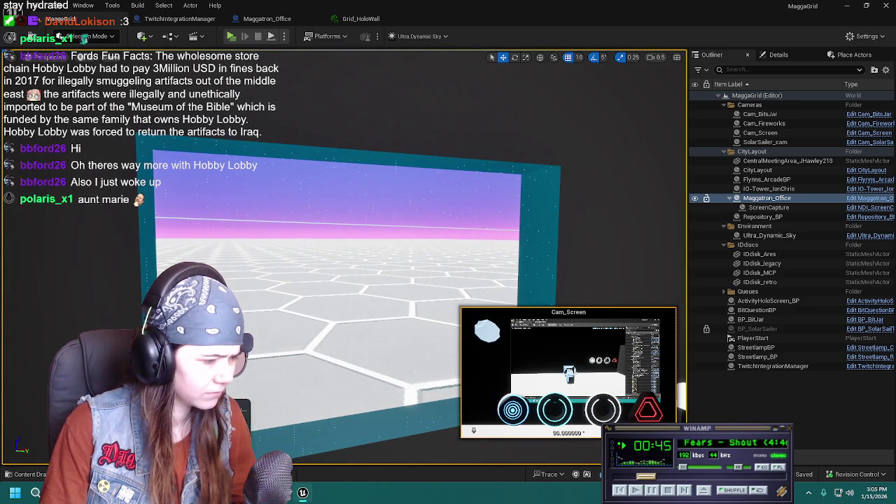
click(283, 494)
middle_drag(400, 253, 290, 332)
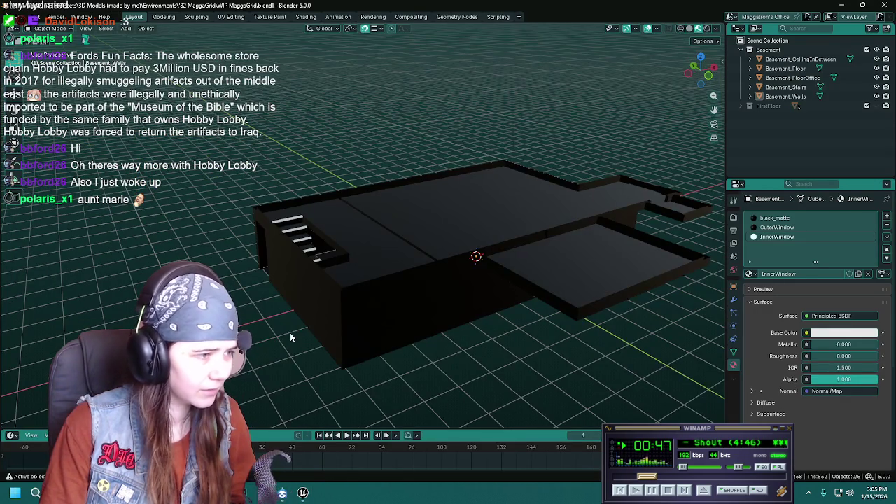
Re-project Basement_Walls' UVs from view in UV Editing and save the file
click(322, 310)
click(231, 16)
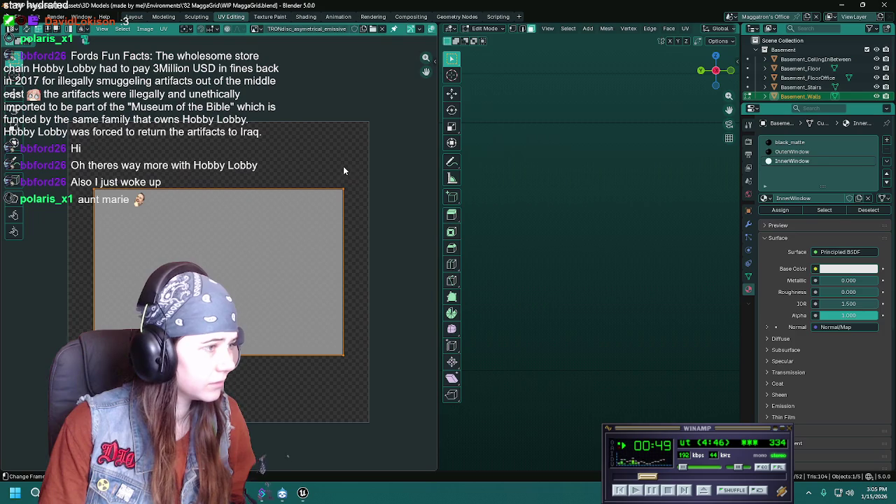
scroll(616, 238, up, 1)
key(u)
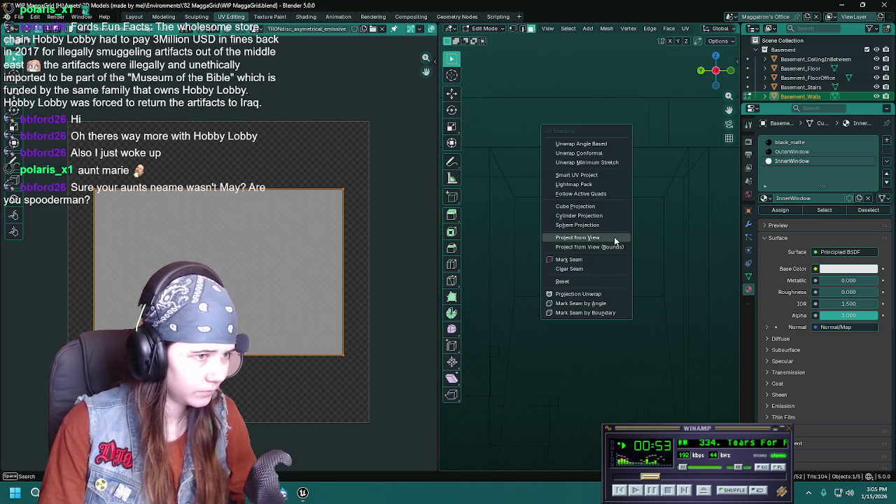
click(614, 237)
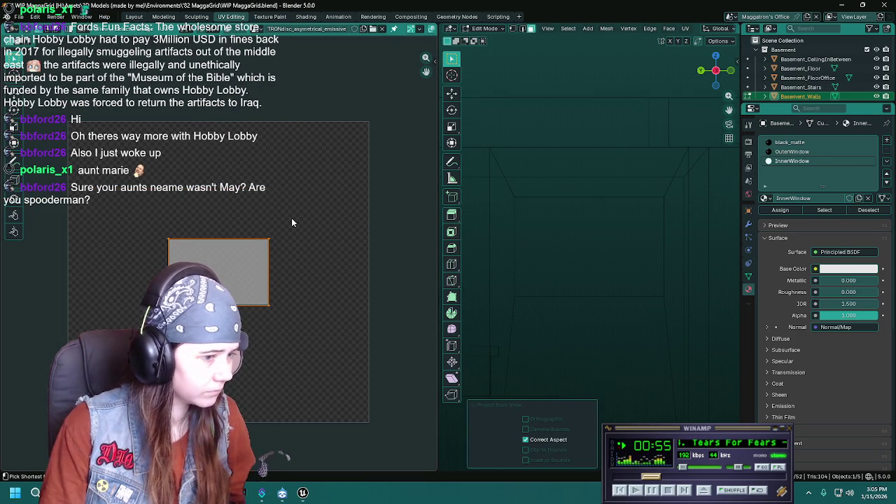
key(ctrl+s)
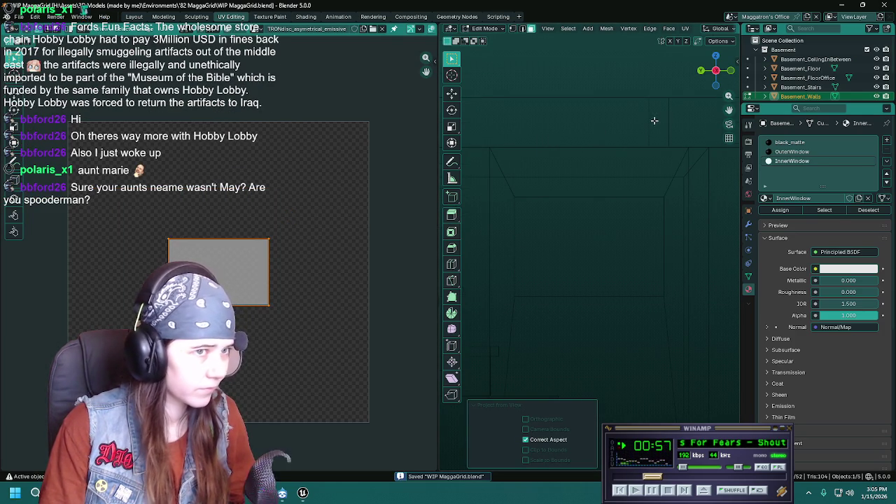
Overwrite MaggatronOffice_Basement.fbx with a fresh FBX export from Object Mode, then return to Unreal
key(Tab)
key(q)
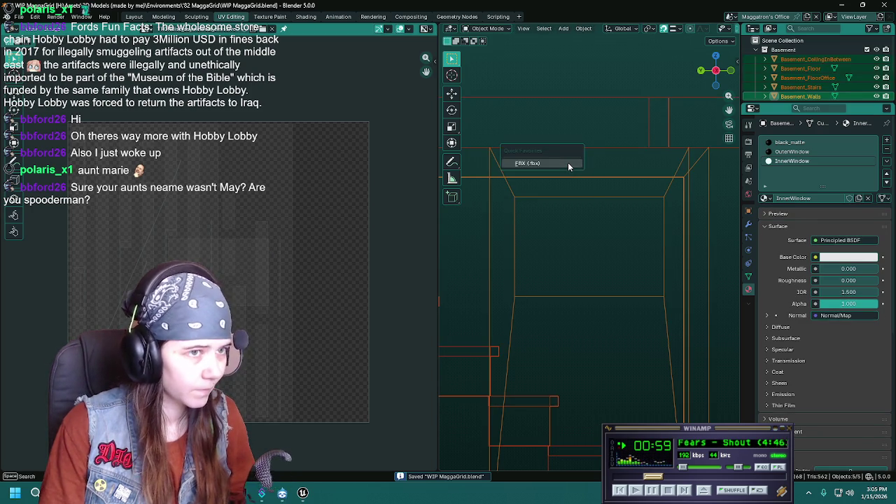
click(568, 163)
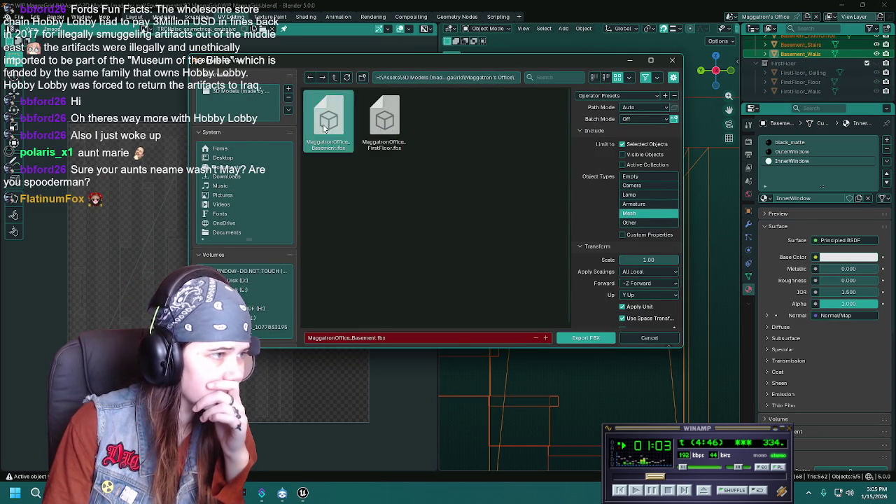
double_click(326, 130)
click(302, 494)
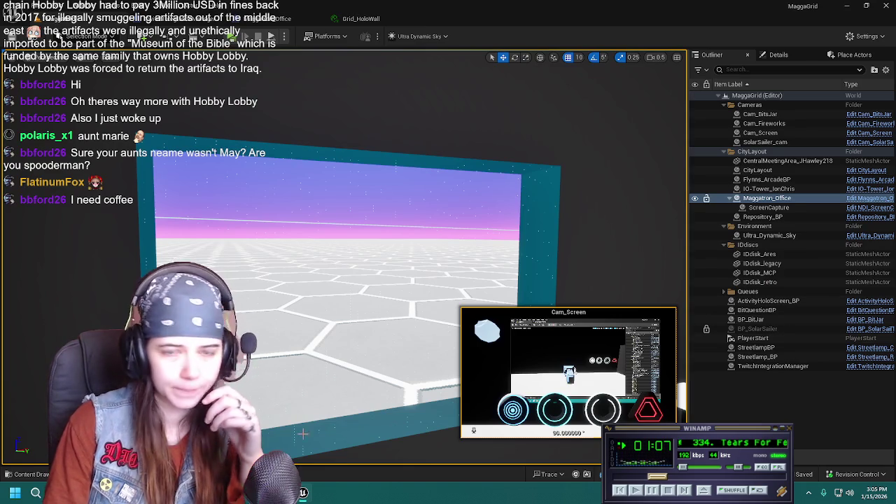
key(ctrl+space)
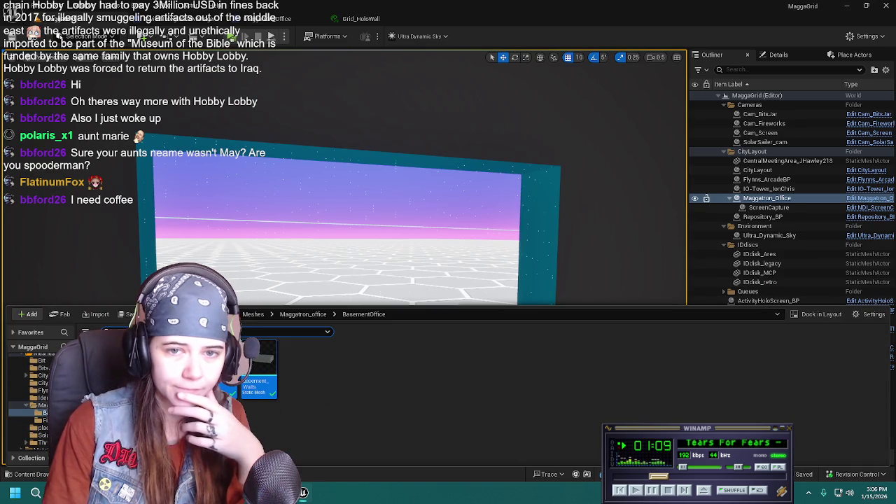
Drag MaggatronOffice_Basement.fbx into BasementOffice, import it and accept overriding the existing meshes
drag(448, 13, 604, 405)
click(622, 388)
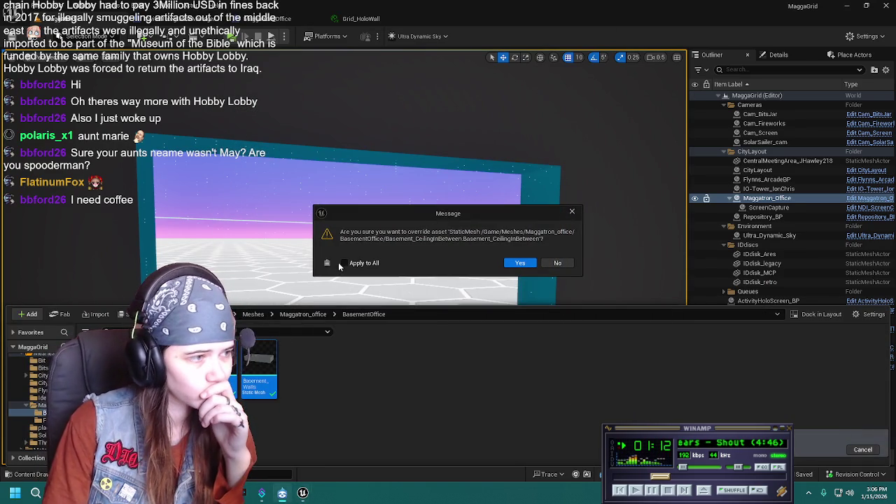
click(551, 263)
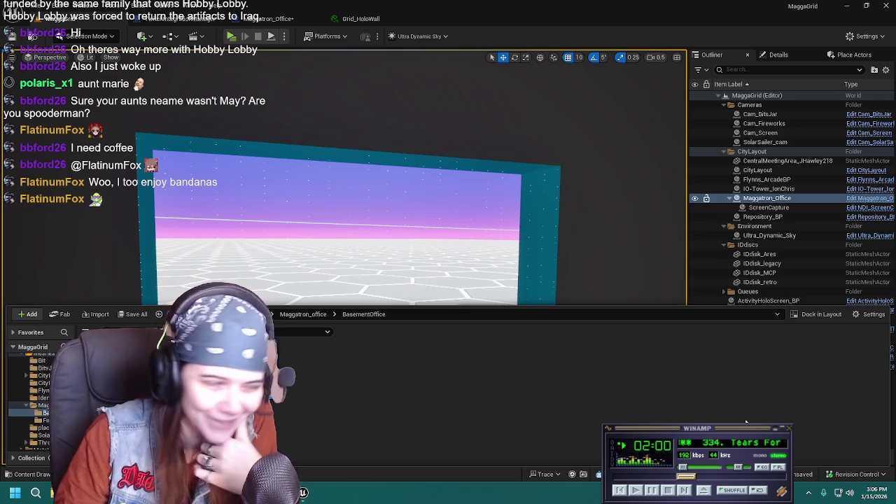
Save all modified assets, view the holo-grid window up close, then bring Blender forward
click(133, 314)
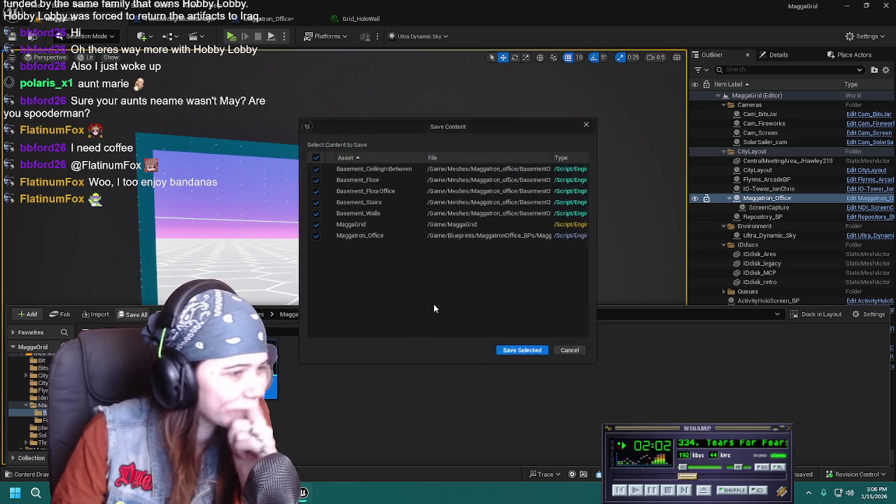
click(528, 353)
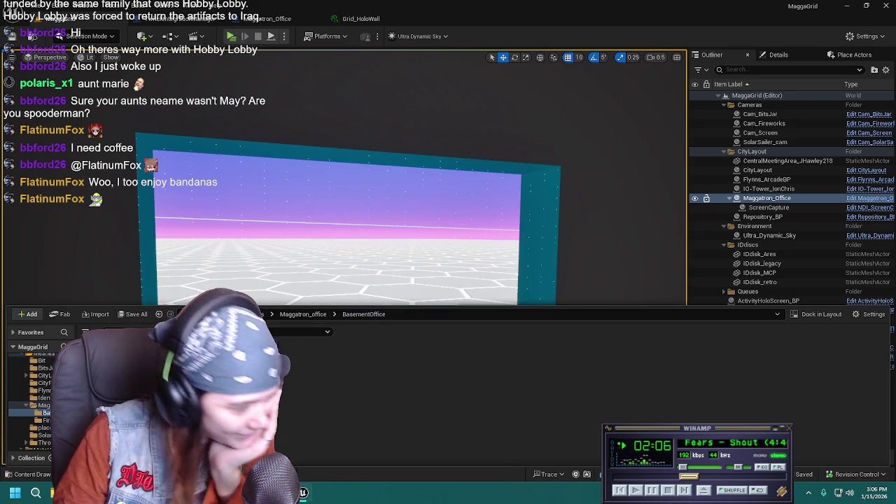
right_drag(474, 236, 471, 229)
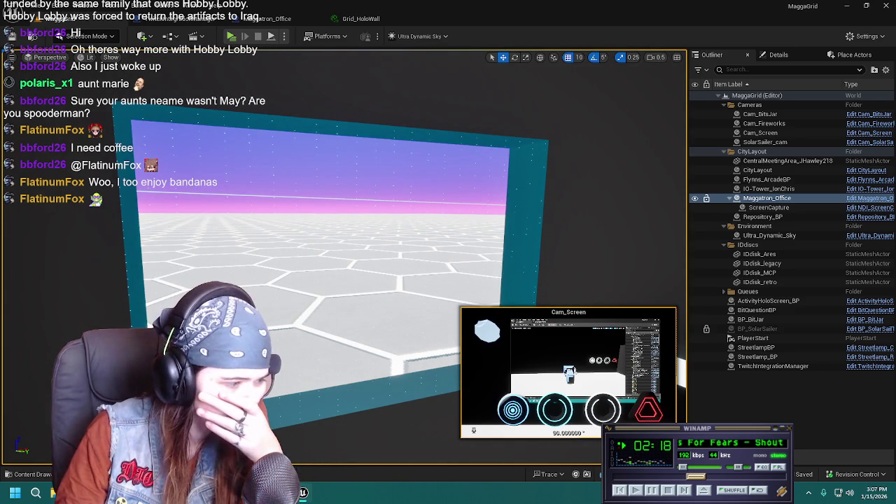
key(alt+Tab)
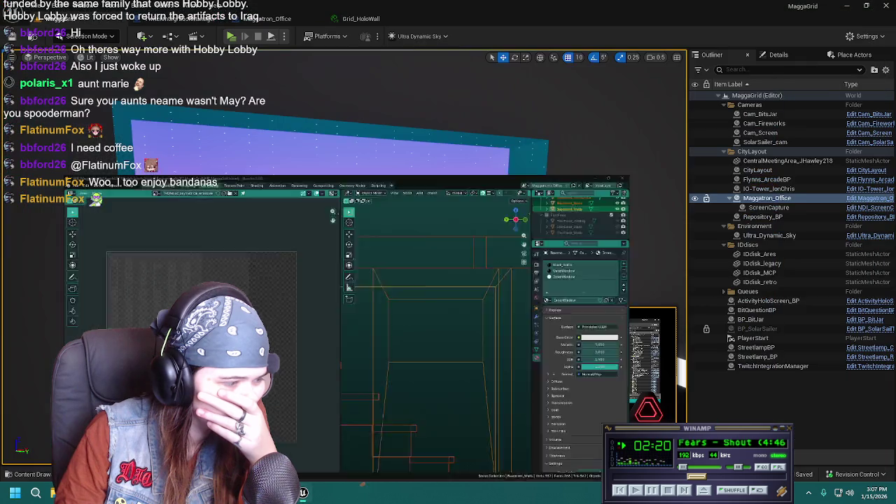
key(alt+Tab)
key(alt+Tab)
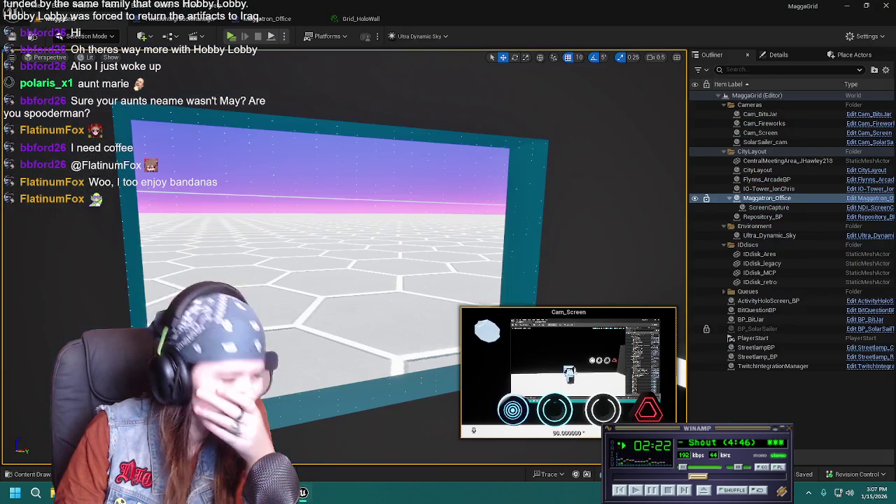
key(alt+Tab)
Reproject the Basement_Walls face UVs from the view so they fill the texture
key(Tab)
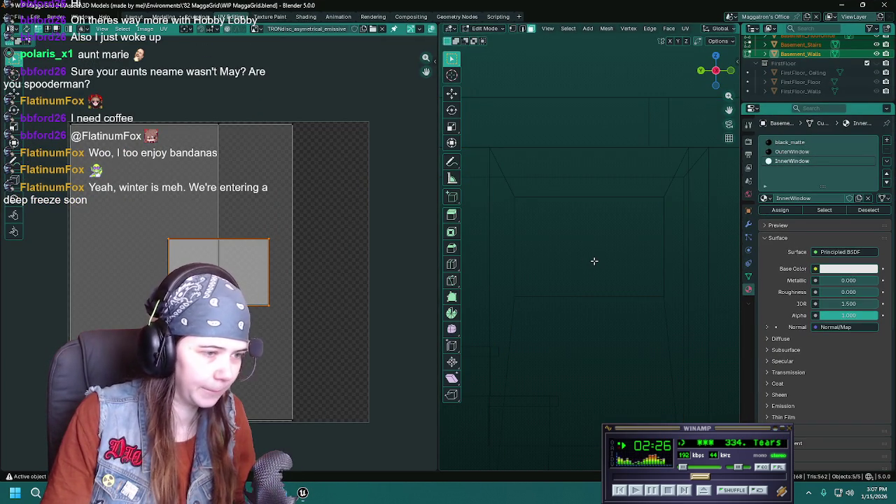
key(Tab)
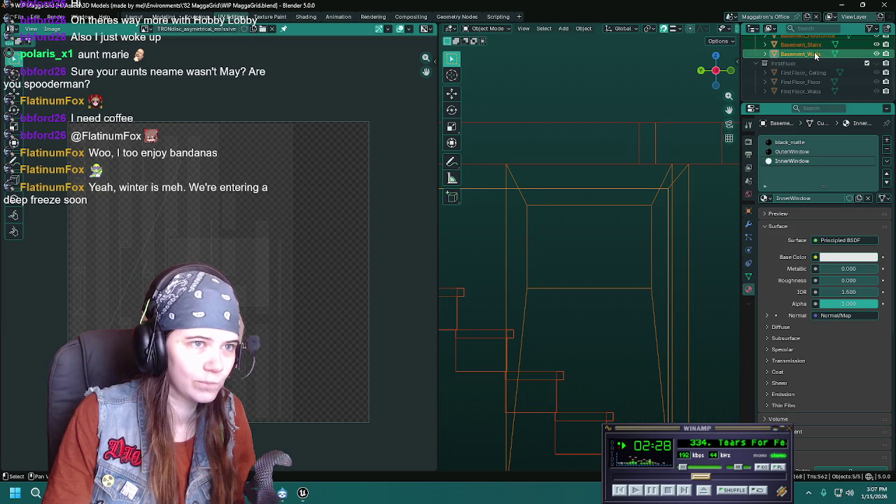
click(604, 226)
key(Tab)
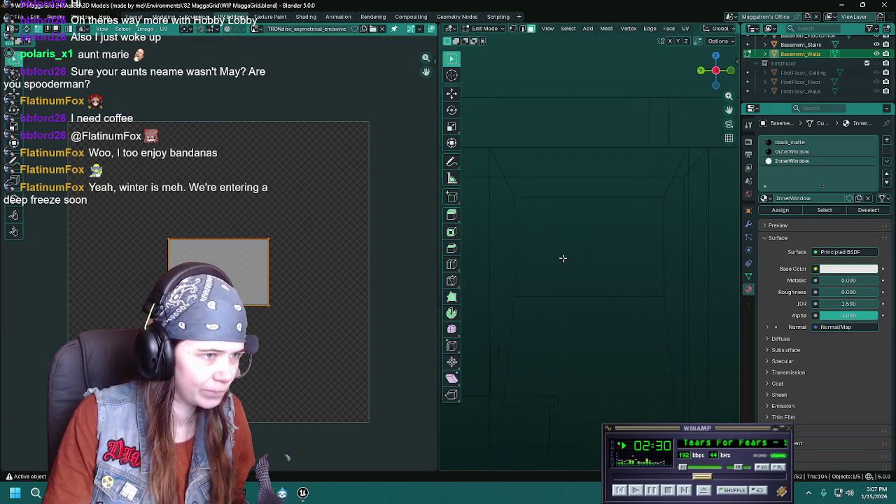
key(u)
click(563, 259)
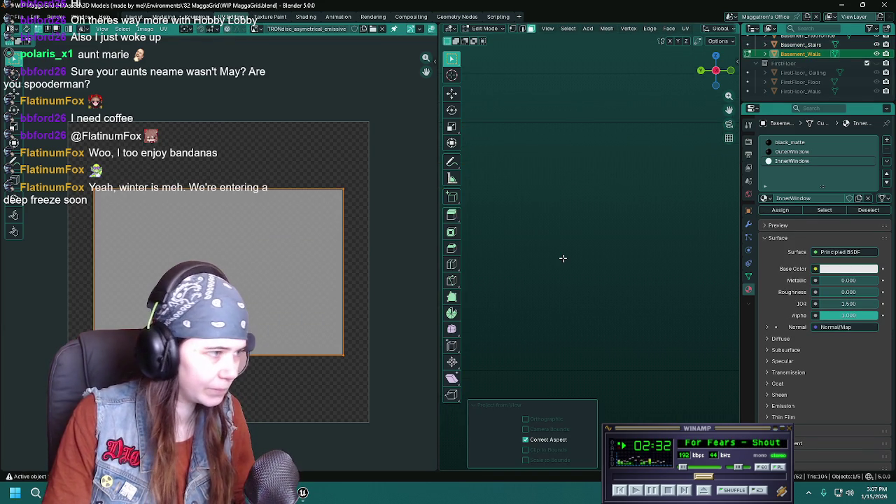
scroll(563, 258, up, 1)
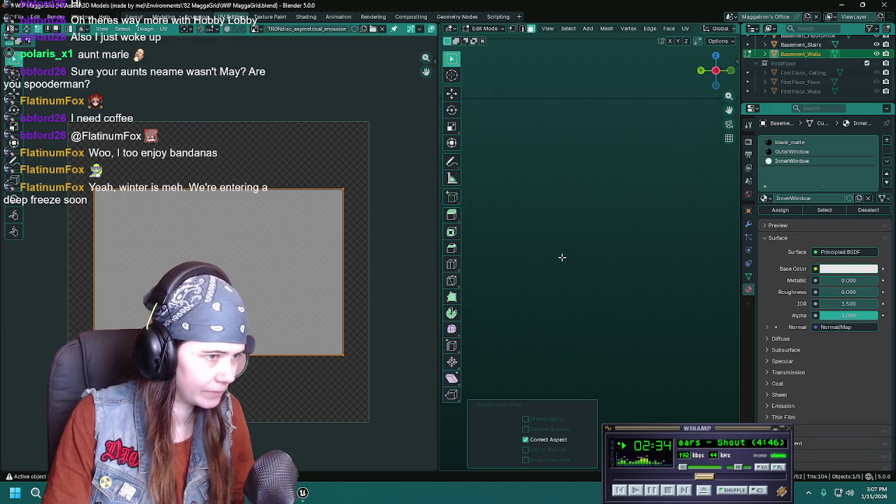
key(u)
click(562, 257)
Save the Blender file, checking the reprojected walls up close
key(ctrl+s)
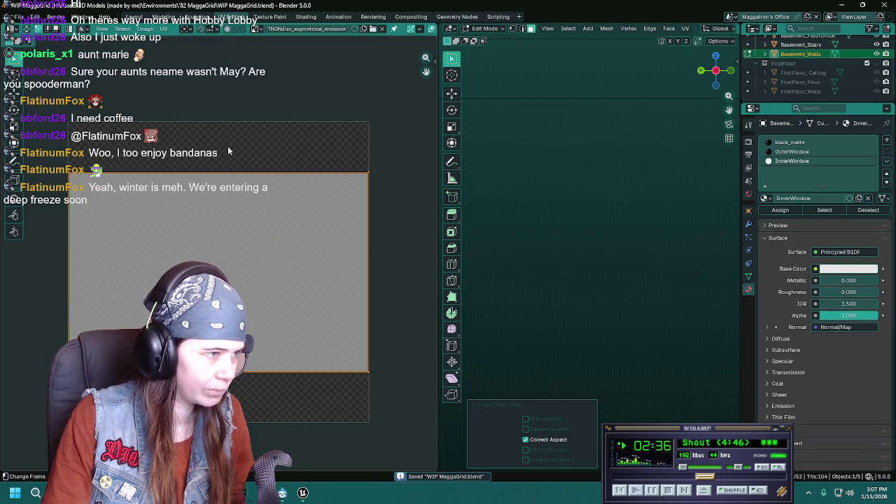
scroll(385, 174, up, 1)
scroll(385, 174, up, 1)
scroll(348, 174, up, 1)
scroll(336, 222, up, 1)
scroll(139, 255, up, 1)
scroll(139, 255, down, 2)
scroll(282, 254, down, 1)
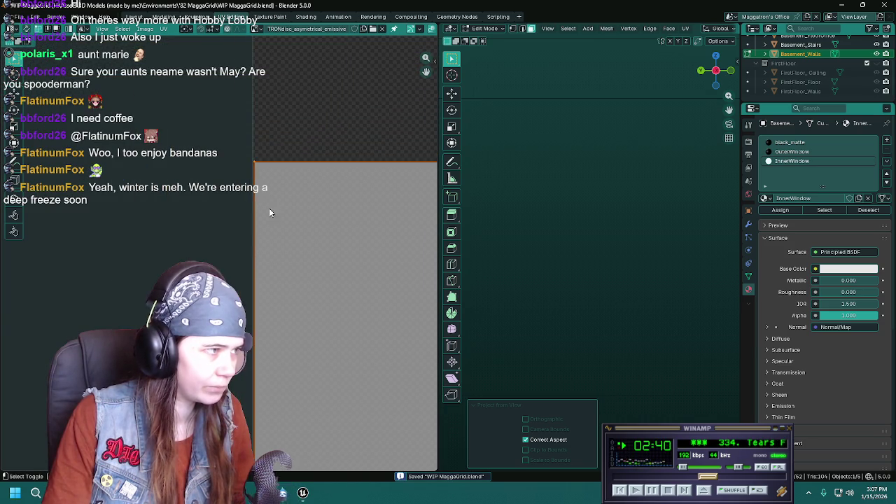
scroll(327, 233, down, 2)
scroll(327, 232, up, 1)
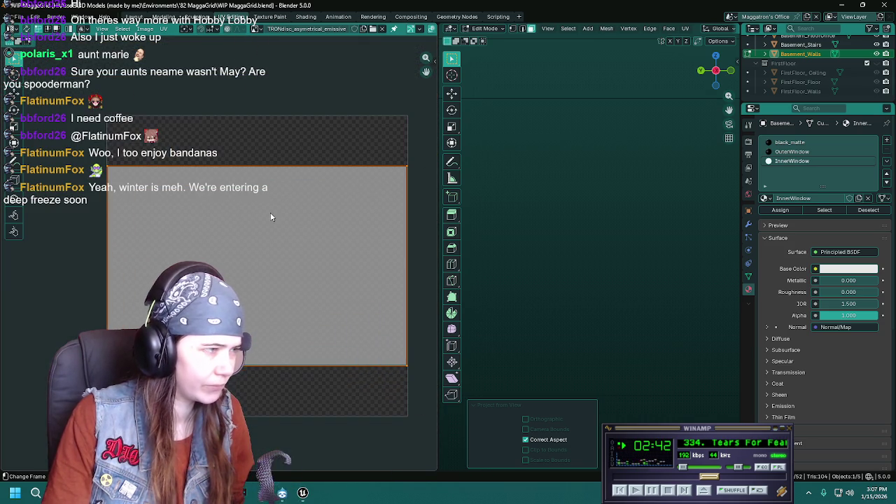
key(ctrl+s)
Export the walls as FBX over MaggatronOffice_Basement.fbx and switch back to Unreal
key(Tab)
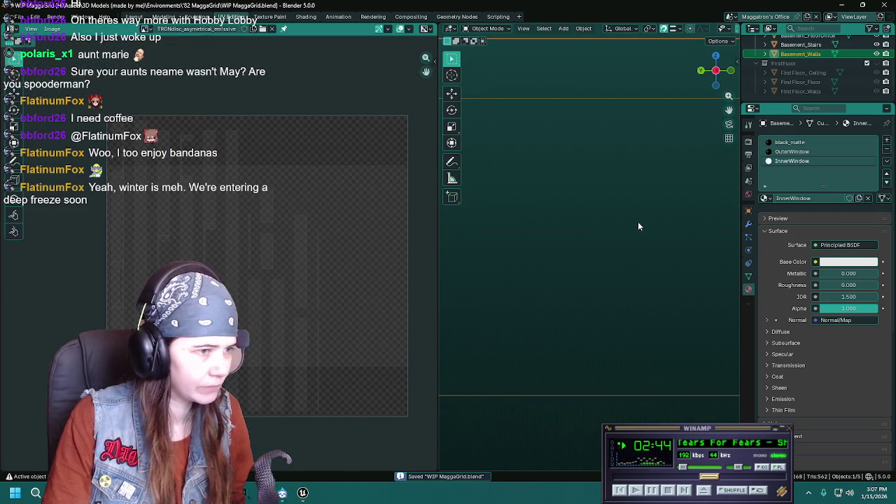
key(q)
click(630, 221)
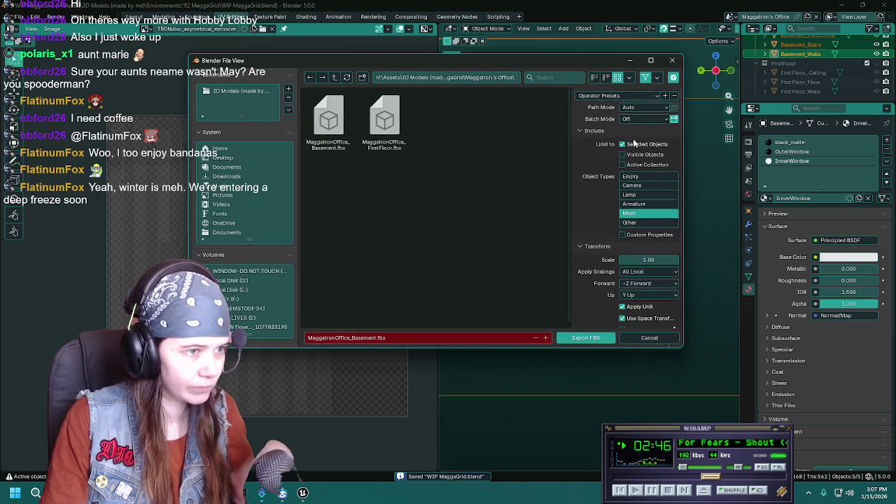
click(616, 95)
click(600, 119)
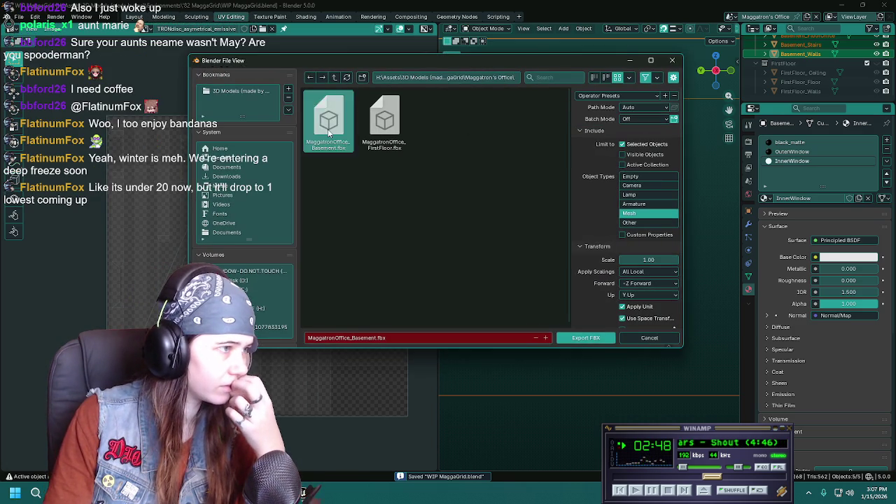
double_click(329, 122)
key(alt+Tab)
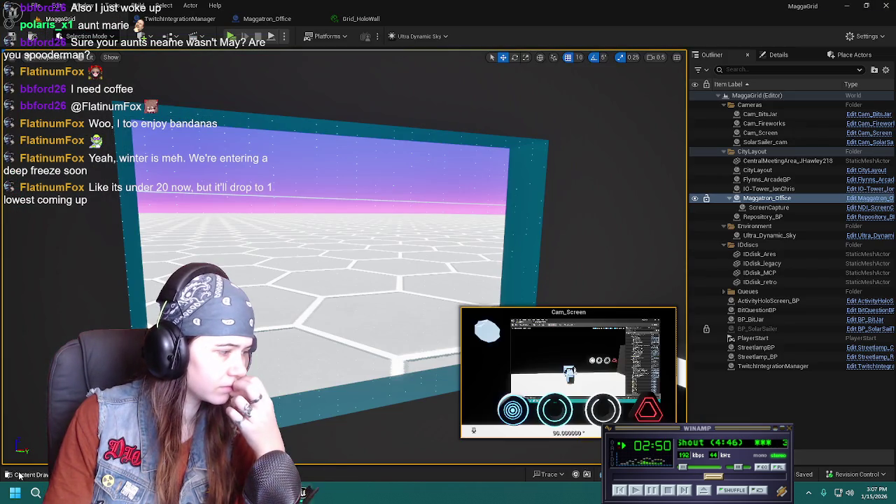
Reimport the walls mesh from the updated FBX via the content drawer
click(21, 475)
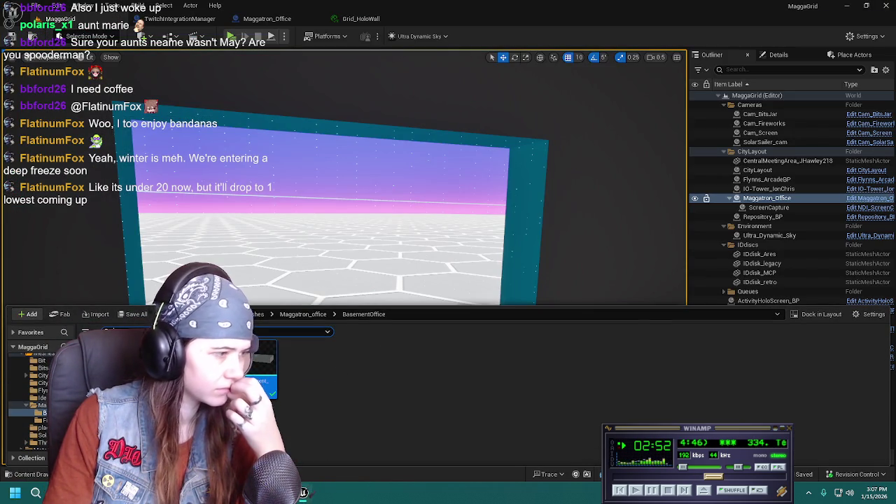
right_click(270, 364)
click(413, 176)
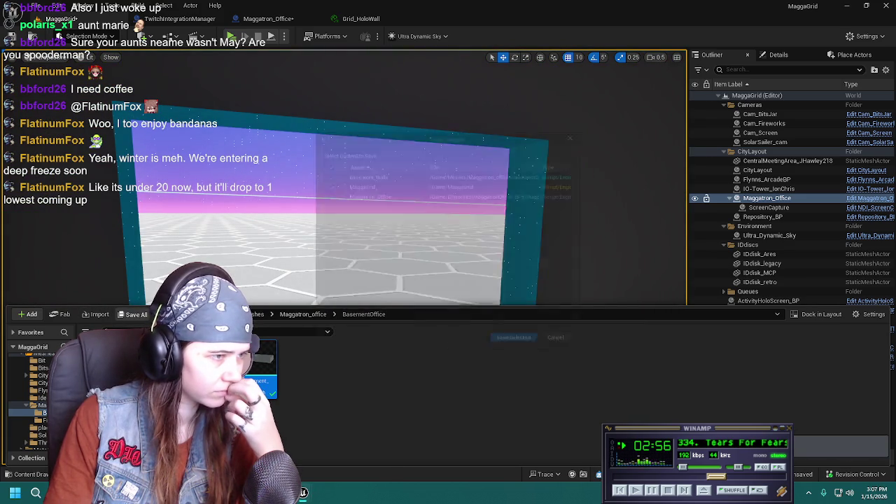
Save the changed assets, then leave the Maggatron_Office Blueprint for the MaggaGrid level
click(135, 315)
click(522, 350)
click(28, 474)
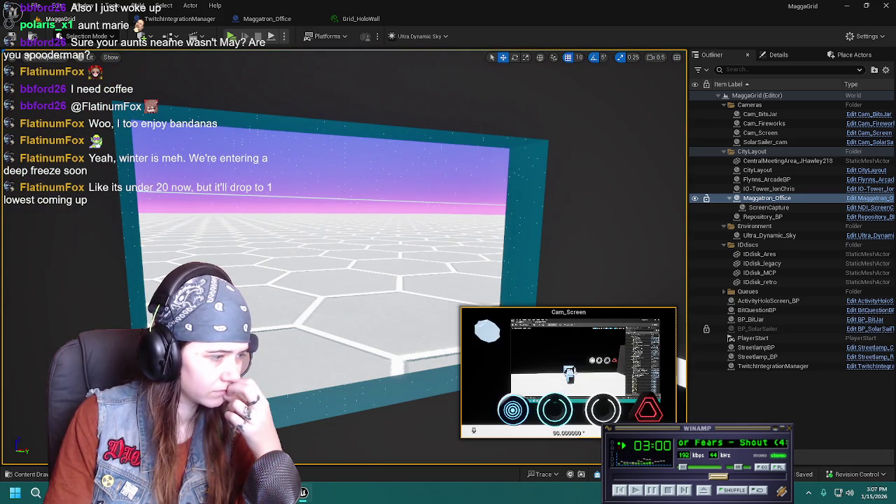
click(266, 20)
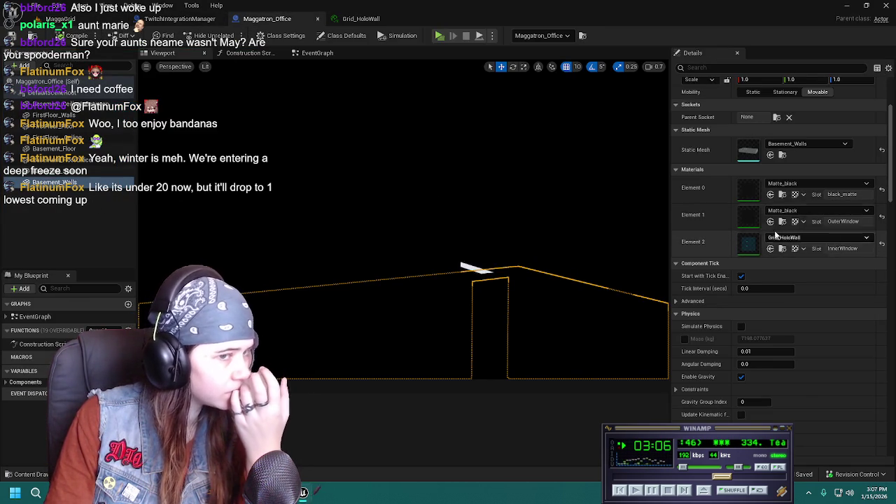
click(60, 19)
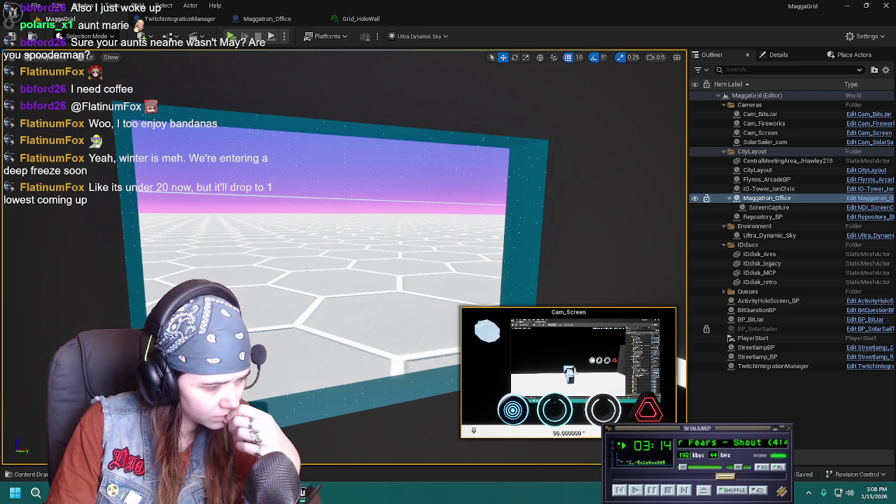
Project the basement walls' UVs from the current view and save the blend file
key(alt+Tab)
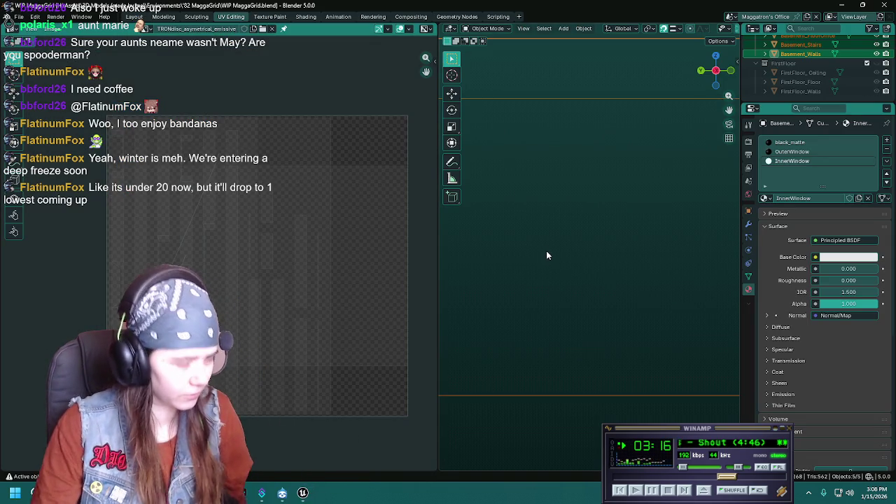
key(Tab)
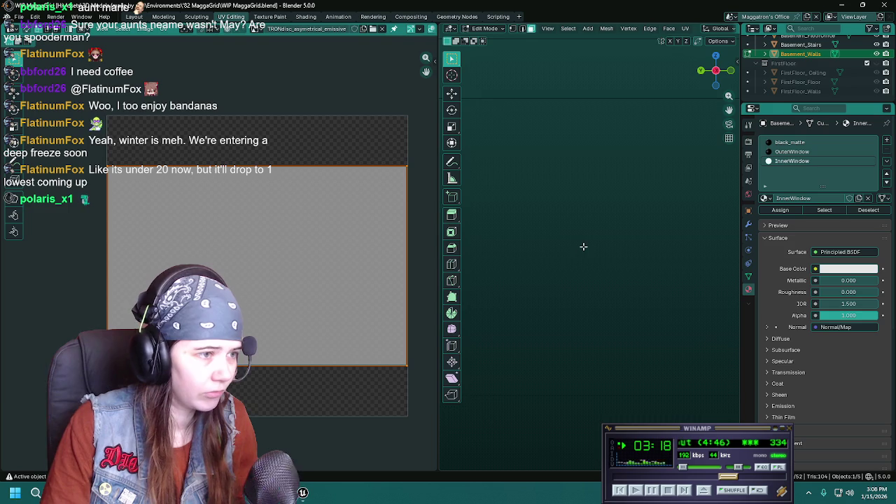
key(u)
click(578, 244)
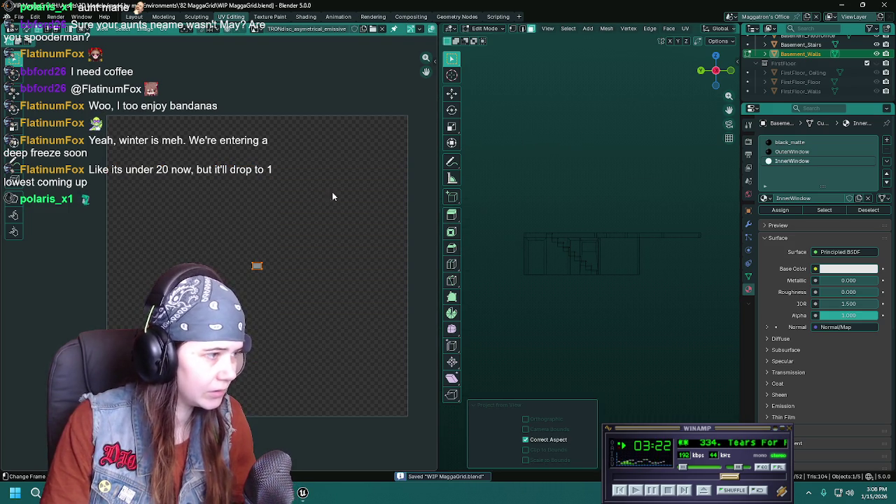
key(Tab)
key(ctrl+s)
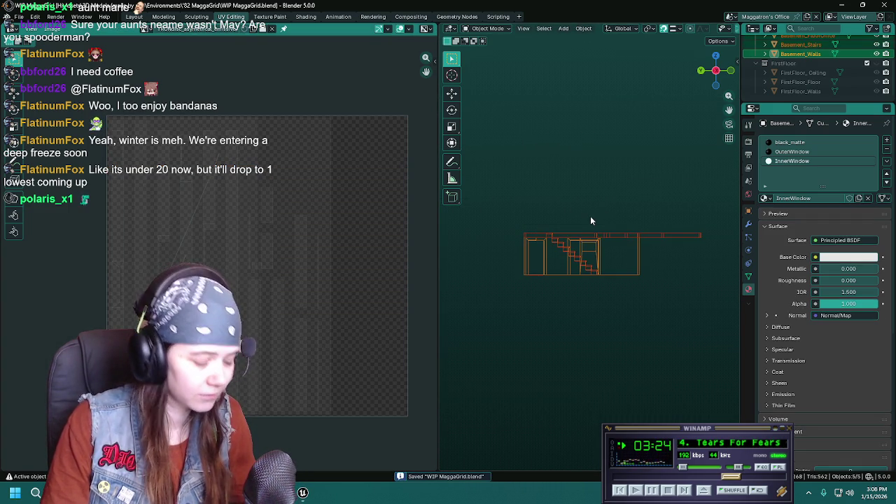
Export the mesh over MaggatronOffice_Basement.fbx and return to Unreal
key(q)
click(596, 215)
click(616, 96)
click(614, 120)
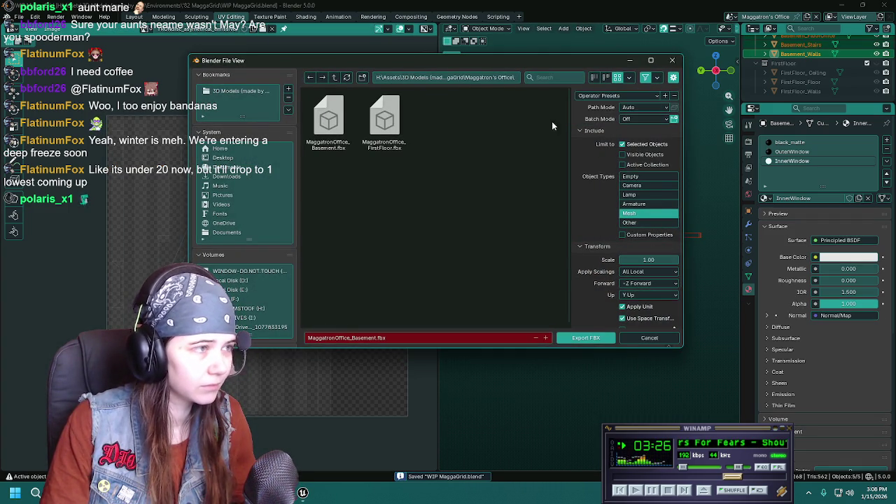
double_click(338, 134)
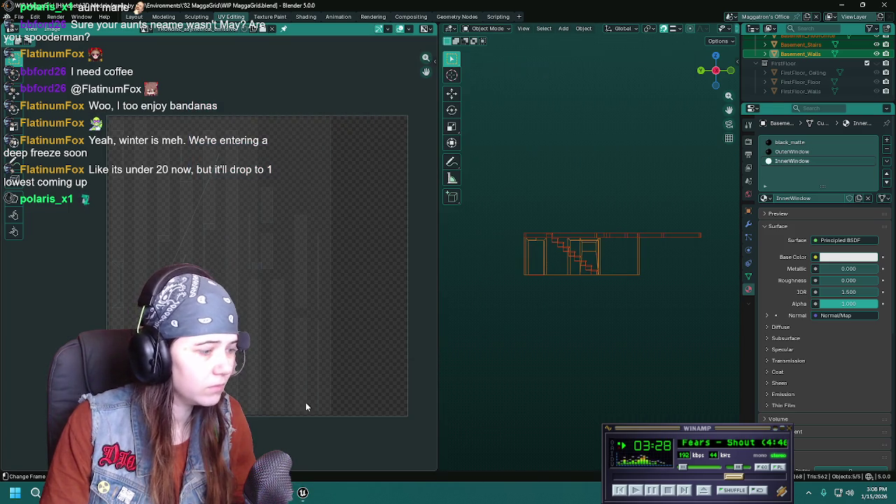
click(302, 493)
key(ctrl+space)
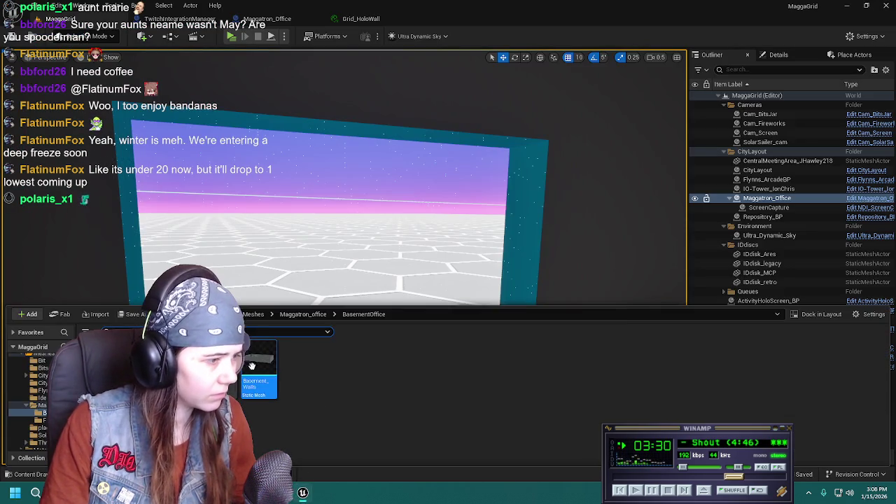
Reimport Basement_Walls and save the three modified assets
right_click(251, 387)
click(309, 203)
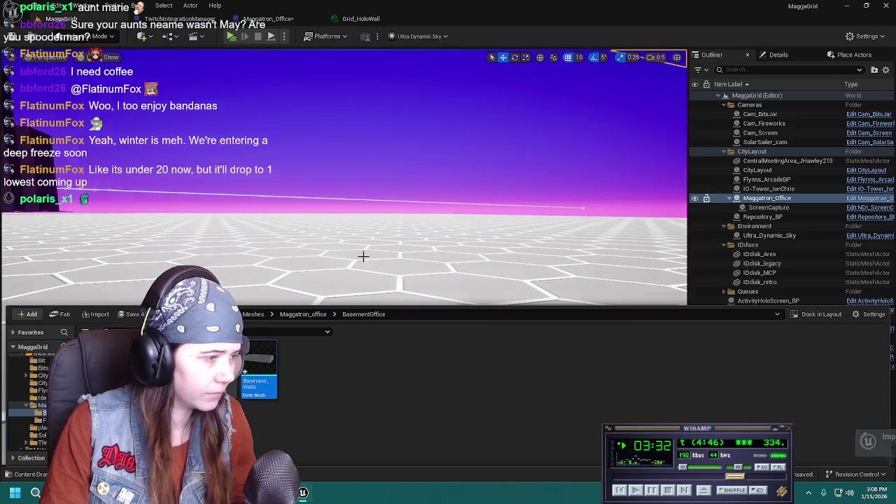
key(ctrl+shift+s)
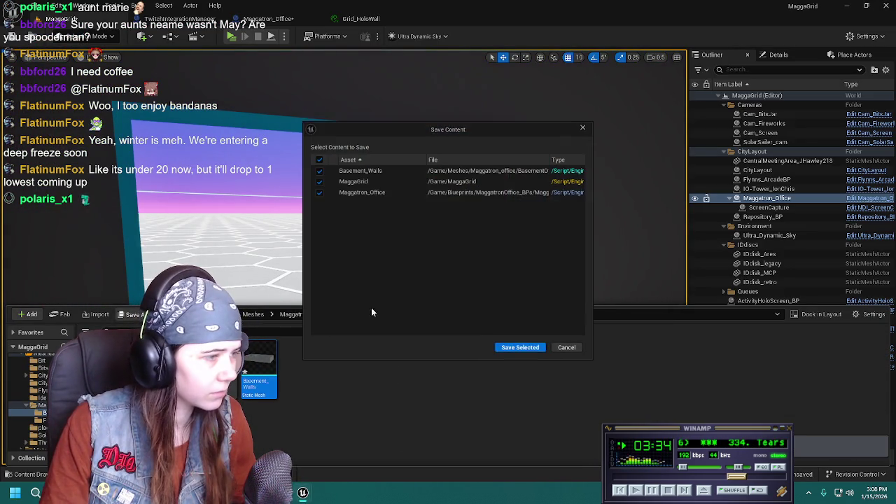
click(522, 351)
key(ctrl+space)
Orbit around the office window wall to check the new UVs, then save all changes
right_drag(521, 346, 521, 346)
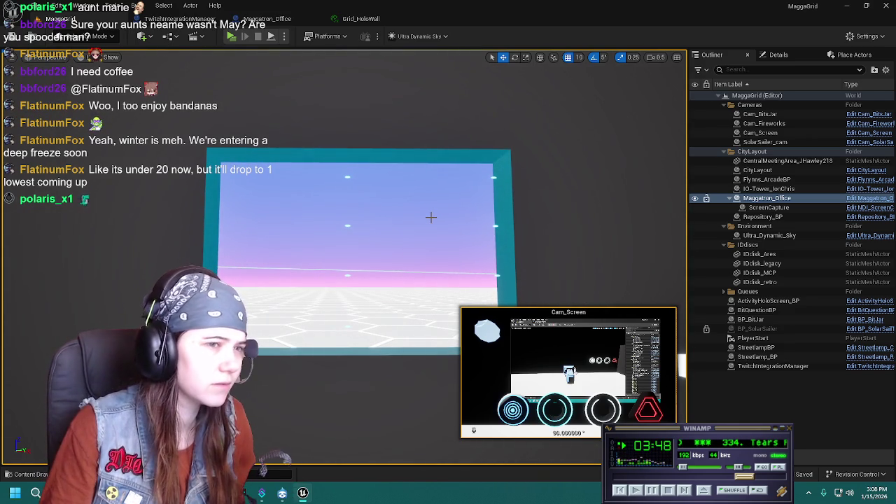
right_drag(431, 217, 431, 216)
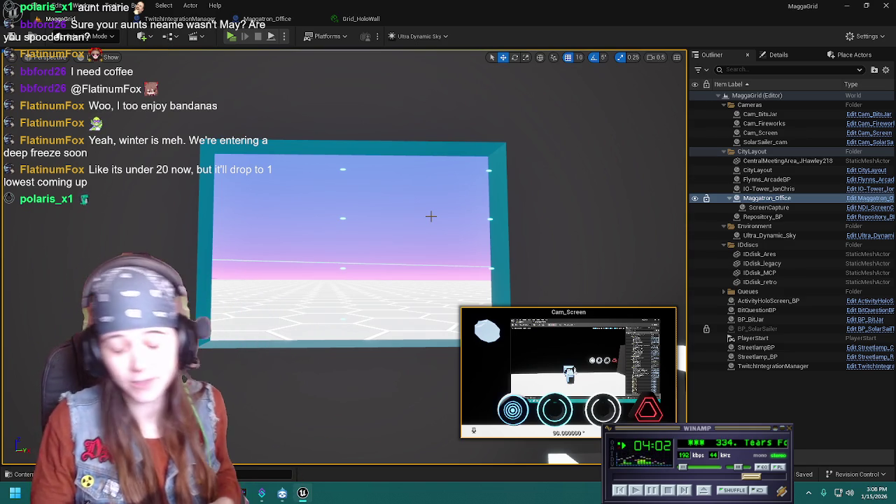
mouse_move(430, 216)
right_down()
mouse_move(470, 210)
mouse_move(428, 217)
mouse_move(407, 252)
right_up()
key(ctrl+s)
key(ctrl+space)
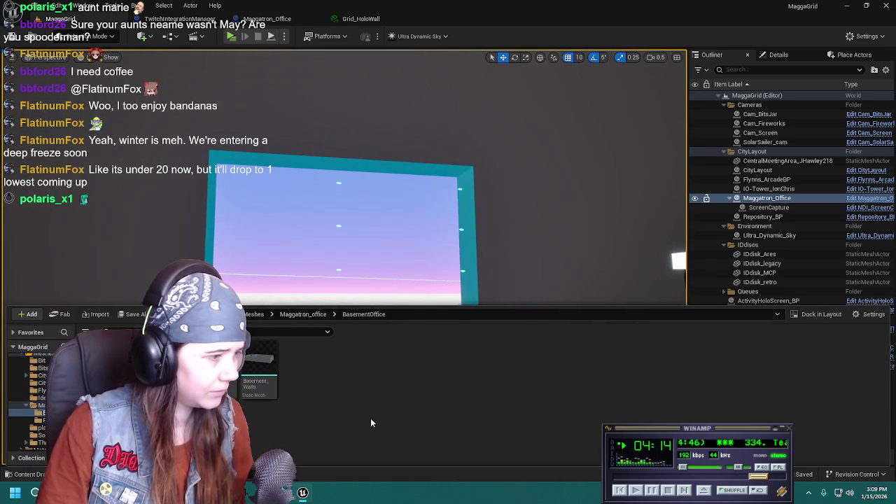
key(ctrl+space)
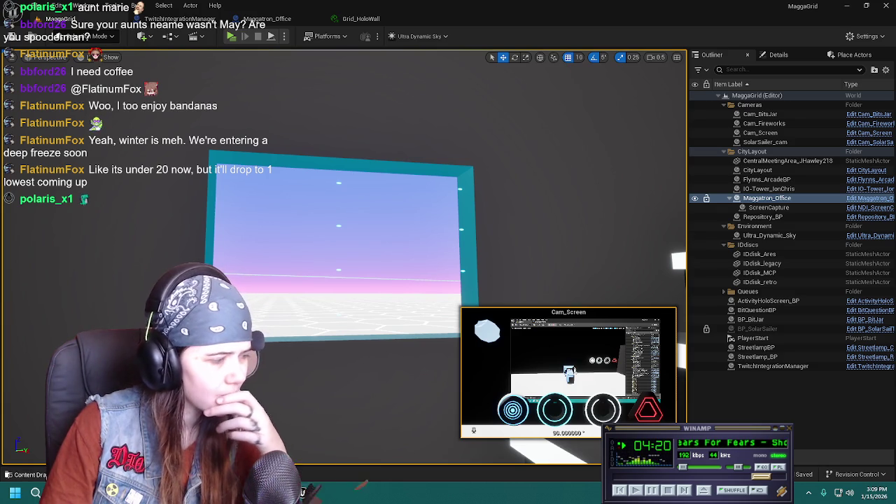
Browse to Materials > Circuitry and select the Grid_HoloWall material instance
click(31, 474)
key(alt+Left)
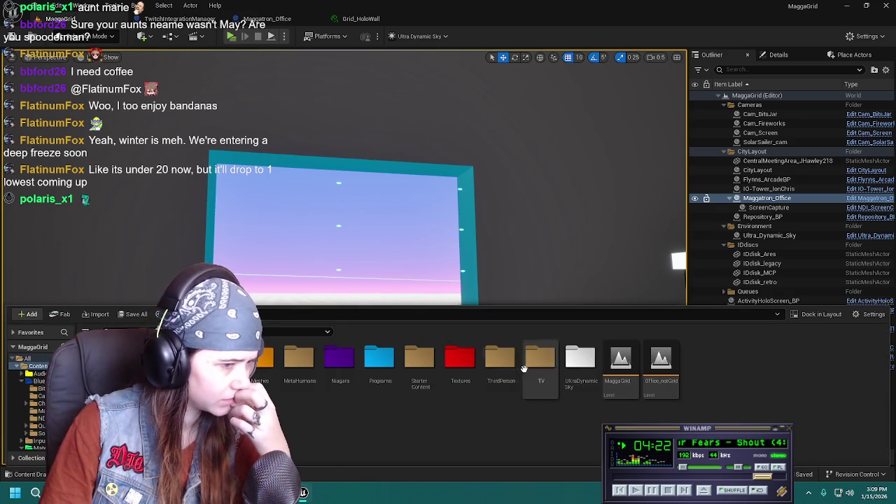
double_click(261, 362)
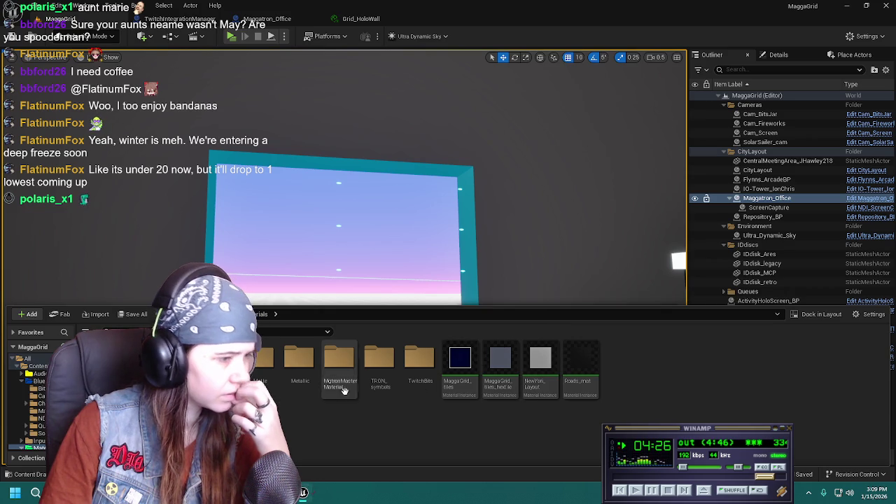
double_click(220, 360)
click(655, 371)
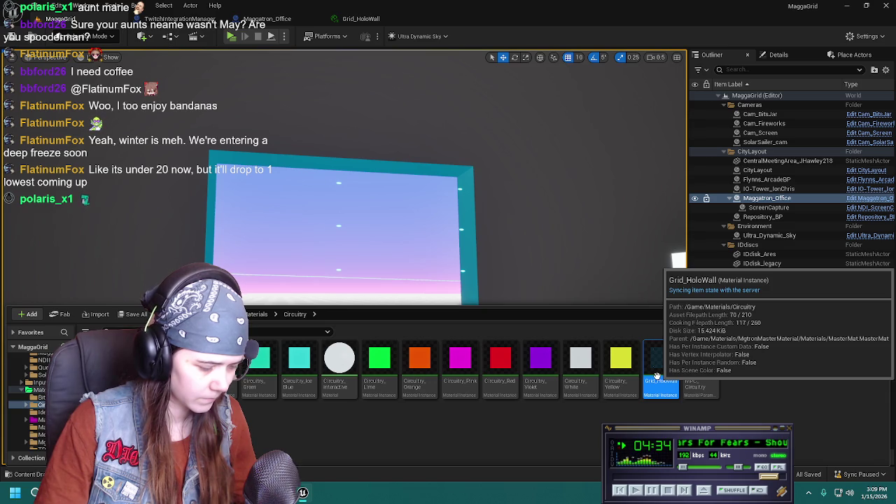
Duplicate Grid_HoloWall and rename the copy MgtronOffice_window
key(ctrl+d)
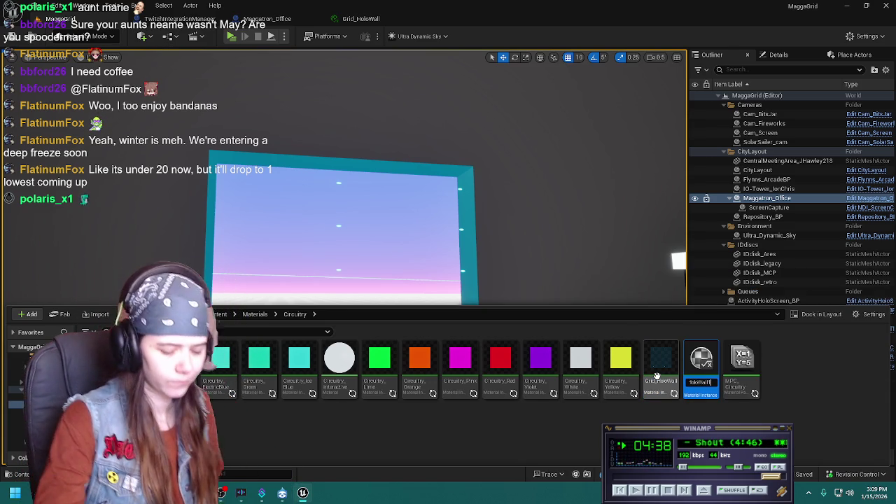
key(End)
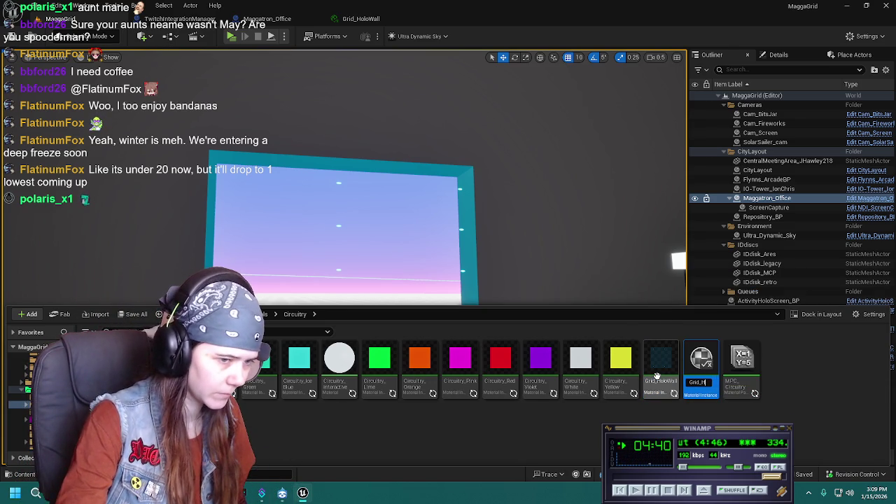
key(BackSpace)
key(BackSpace)
key(BackSpace)
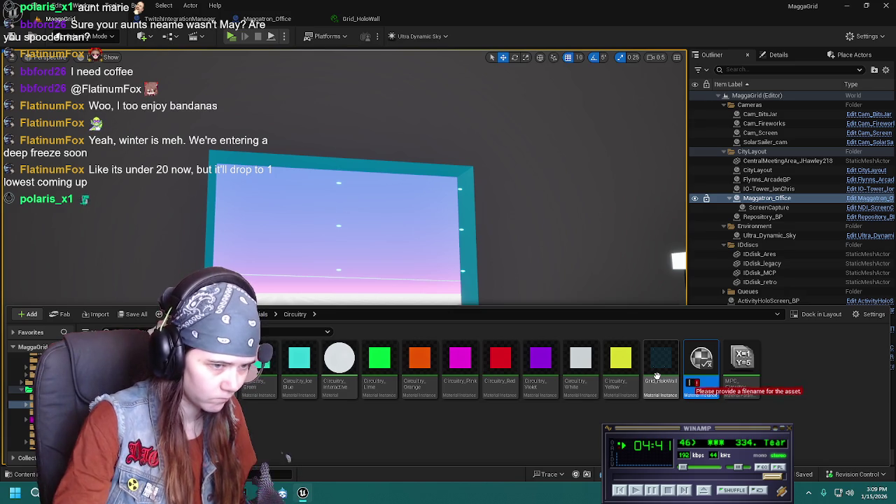
text(M)
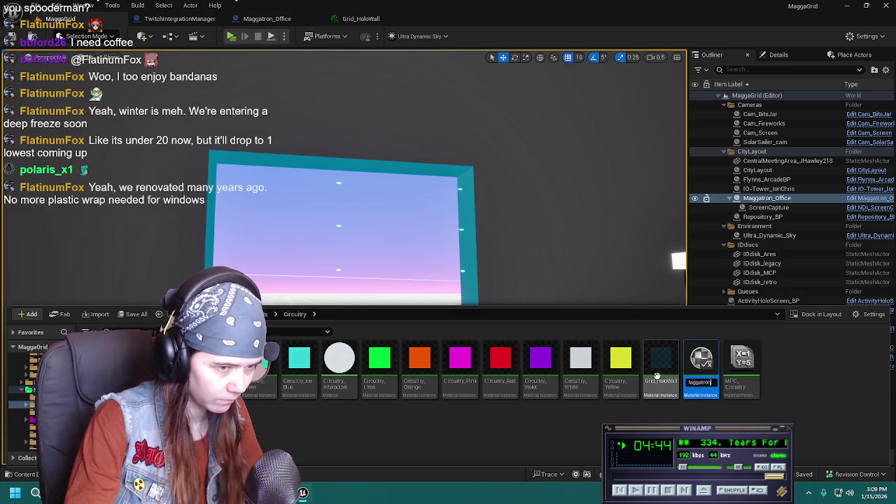
text(aggatron)
key(ctrl+BackSpace)
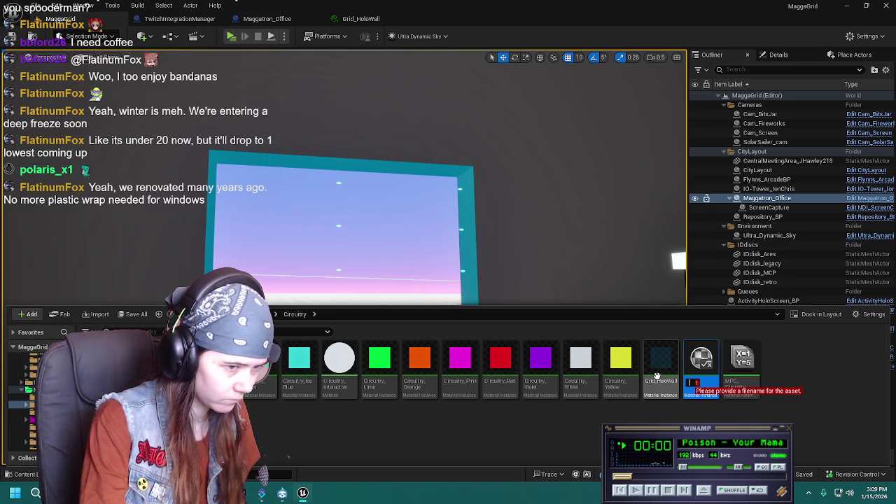
text(Magtron)
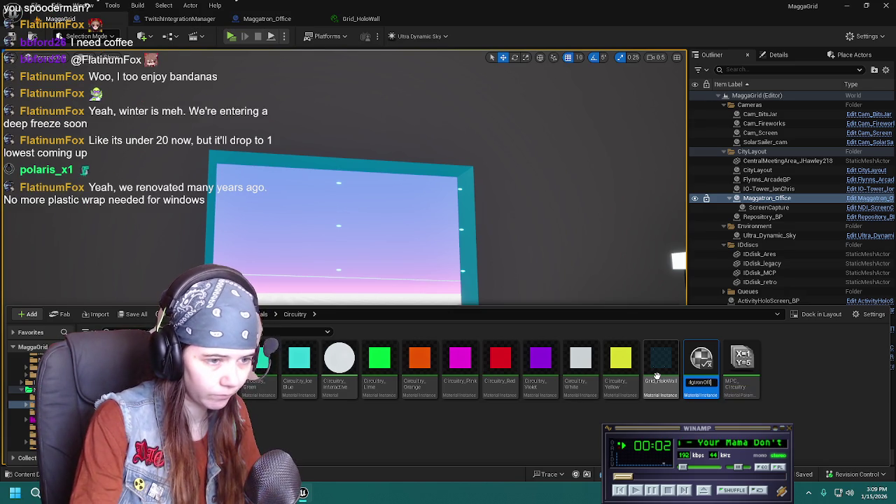
text(_window)
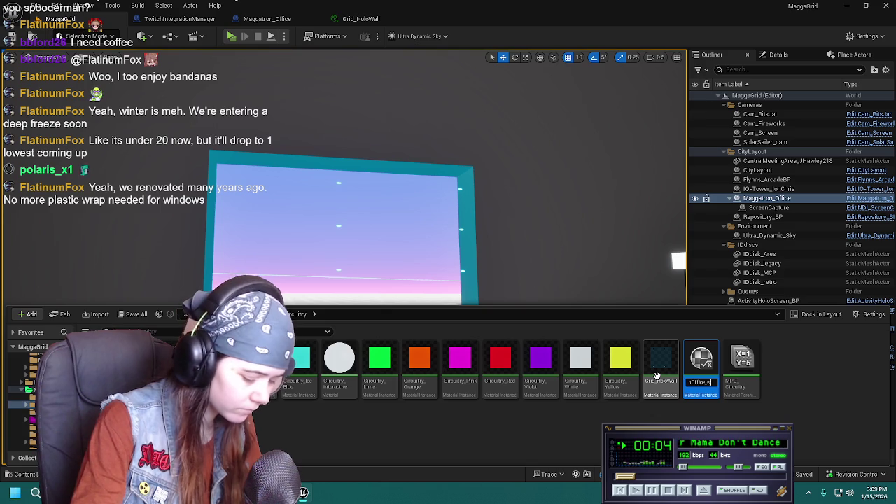
key(Return)
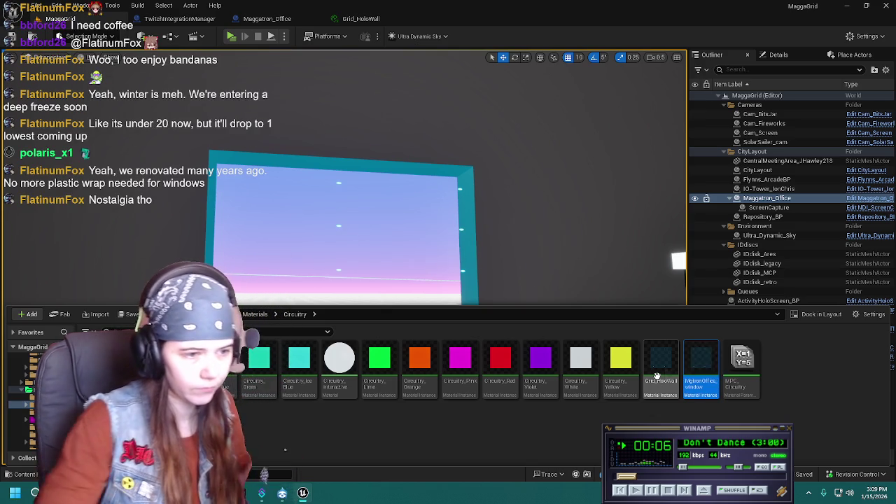
Open MgtronOffice_window briefly, then return to the MaggaGrid level
double_click(697, 385)
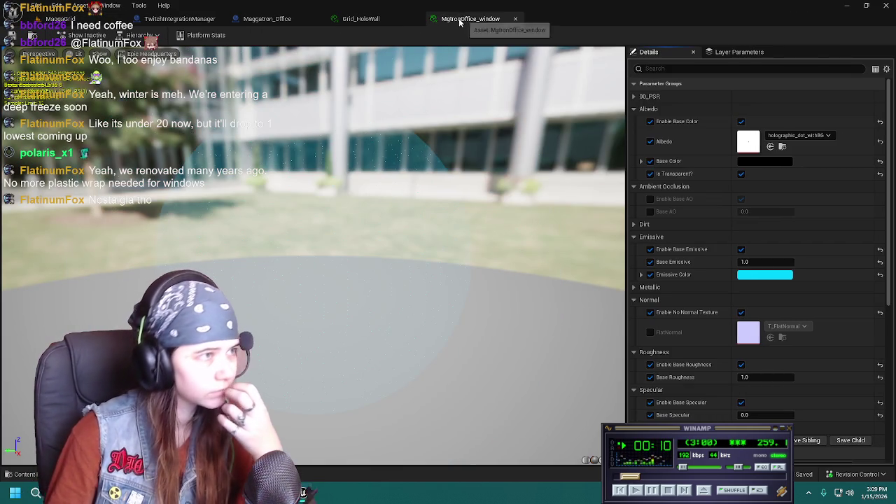
click(515, 19)
click(60, 19)
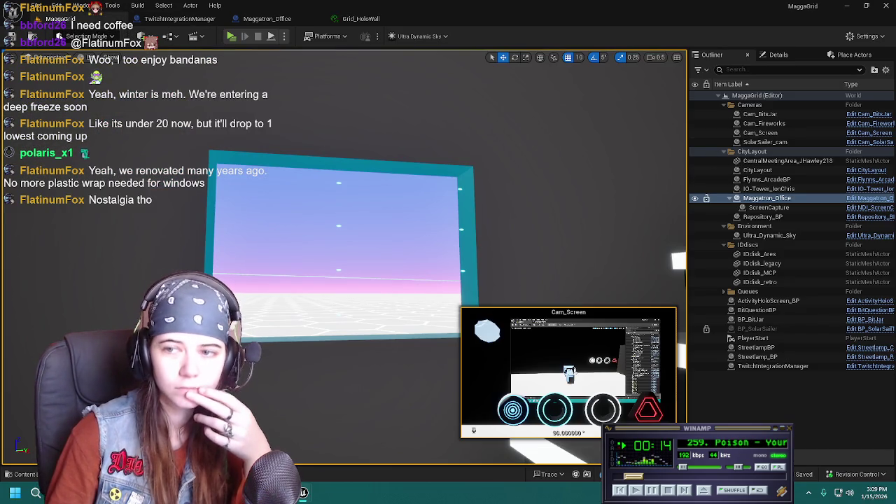
In the Maggatron_Office Blueprint, drag MgtronOffice_window onto material Element 2, then return to MaggaGrid
double_click(707, 209)
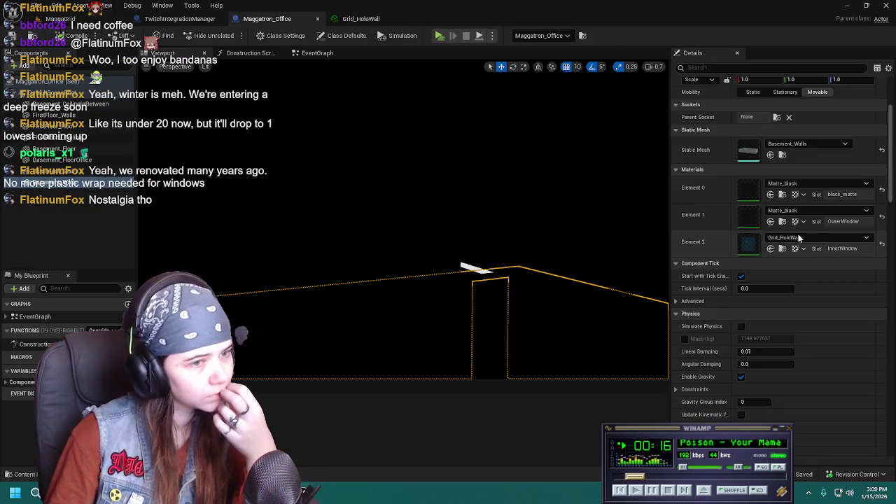
click(22, 474)
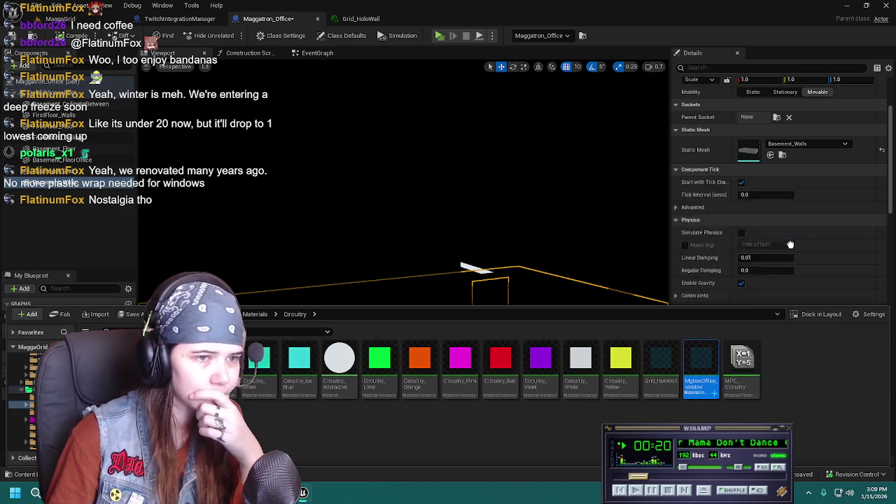
drag(701, 364, 816, 238)
click(63, 19)
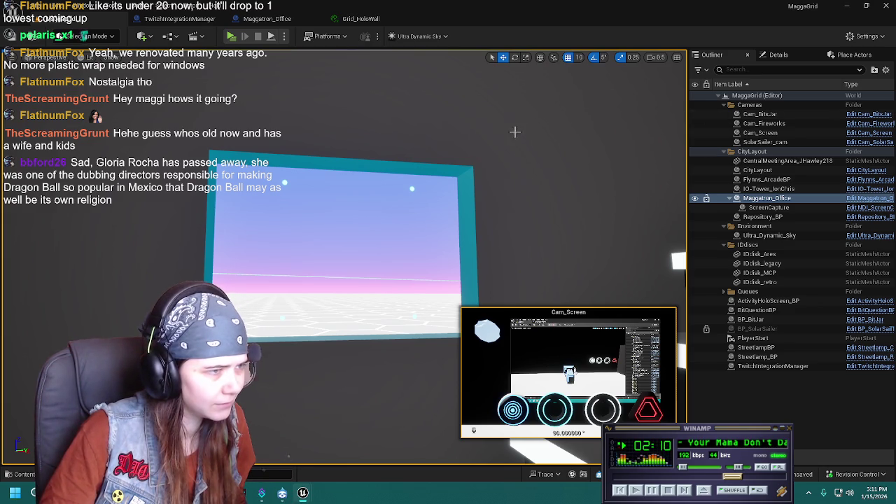
Fly the camera to face the office window head-on, then back off slightly
right_drag(516, 124, 517, 124)
right_drag(288, 457, 288, 457)
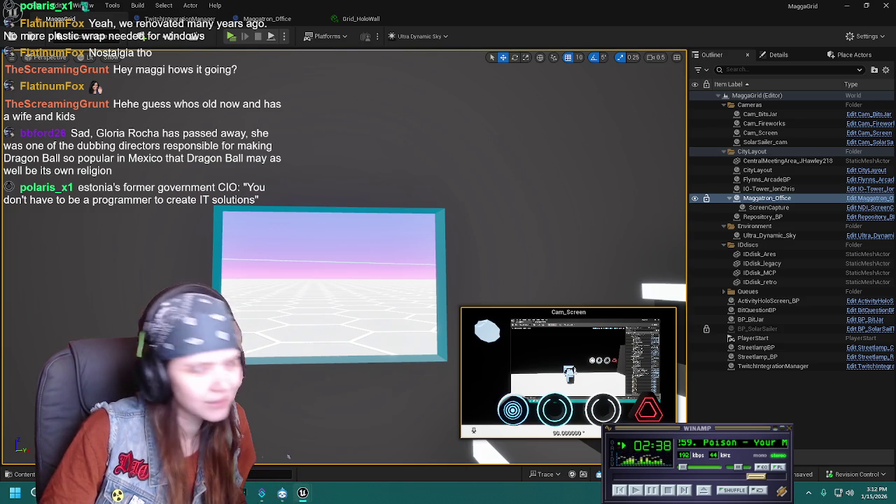
Select Basement_Walls and project its window faces' UVs from the current view
key(alt+Tab)
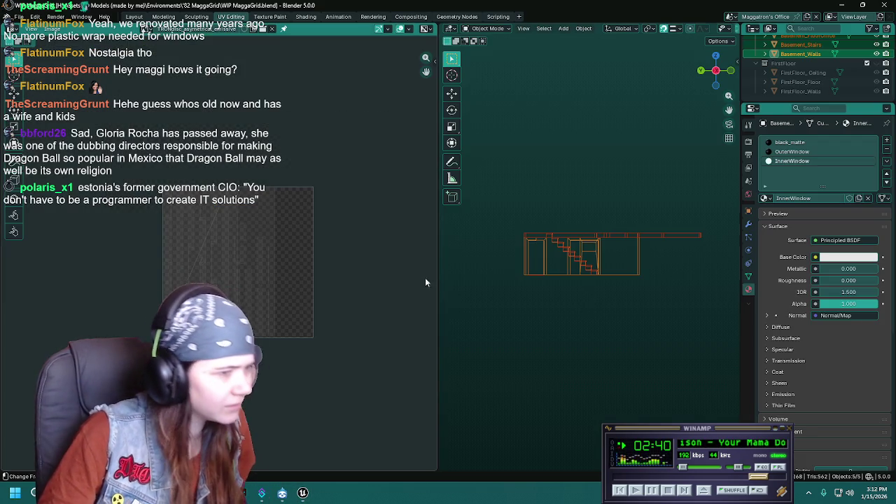
scroll(585, 244, up, 3)
scroll(632, 243, up, 2)
scroll(633, 244, up, 2)
click(815, 56)
scroll(616, 242, up, 2)
key(Tab)
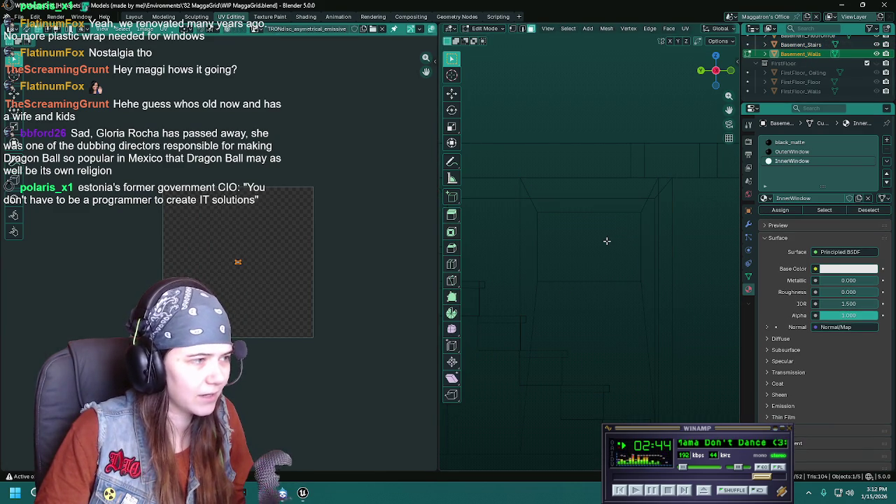
scroll(607, 241, up, 2)
key(u)
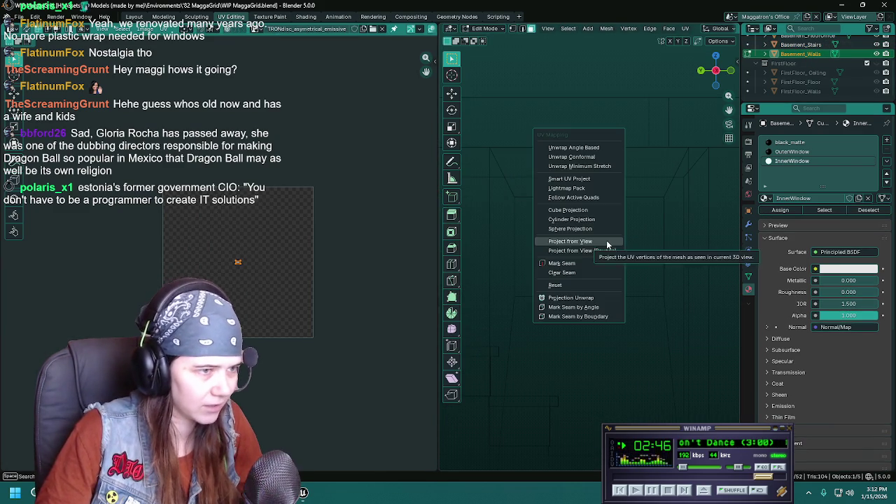
click(541, 238)
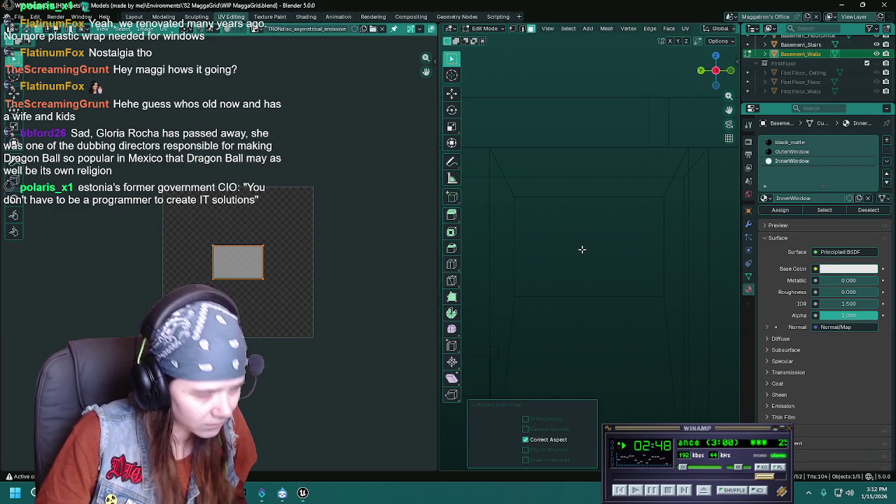
Enlarge the projected window UV island and save the blend file
scroll(575, 246, up, 2)
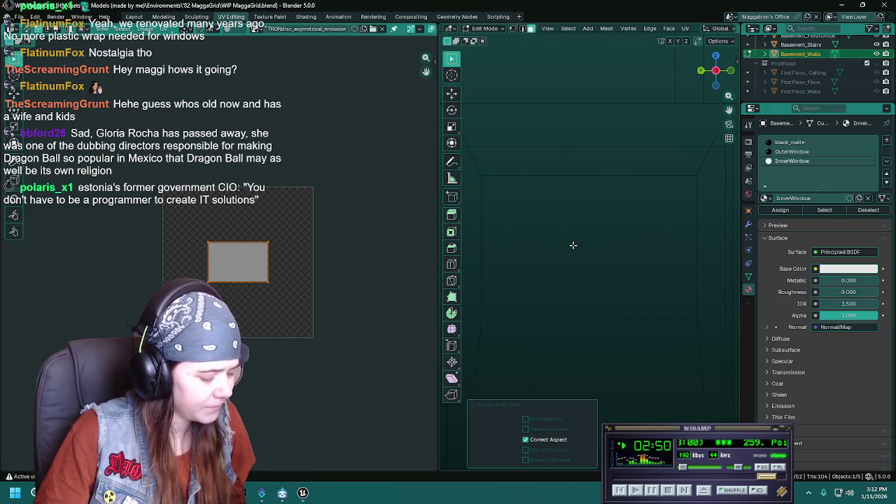
scroll(292, 263, up, 3)
middle_drag(347, 254, 318, 241)
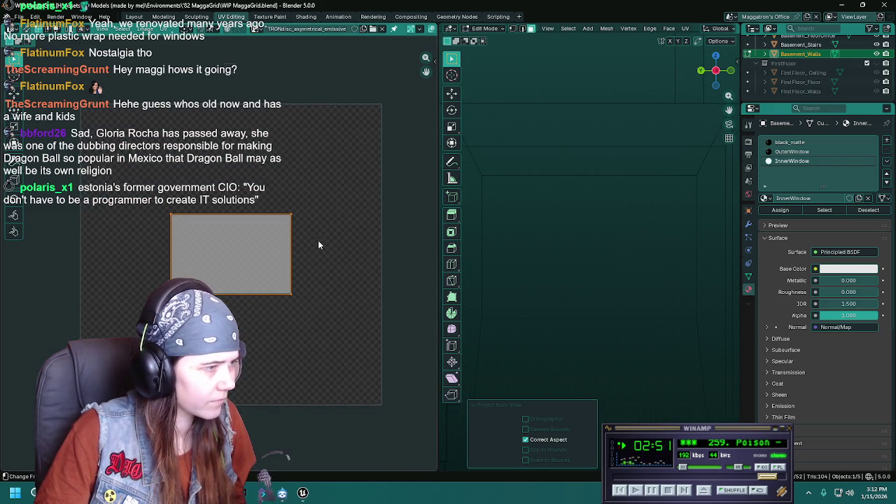
scroll(317, 240, up, 3)
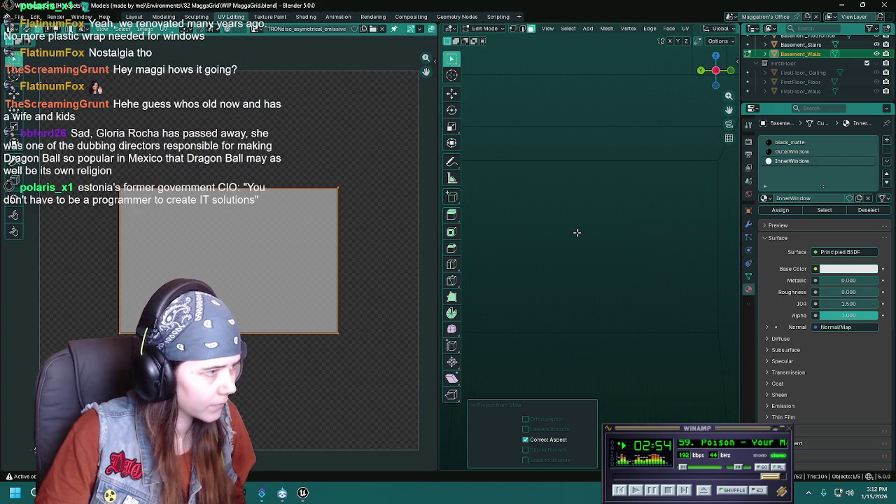
scroll(577, 233, up, 1)
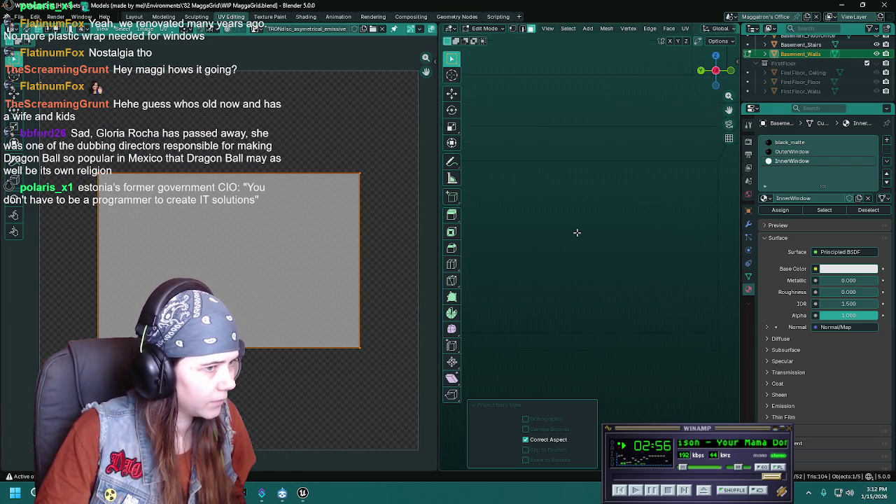
scroll(577, 232, up, 1)
scroll(577, 232, up, 1)
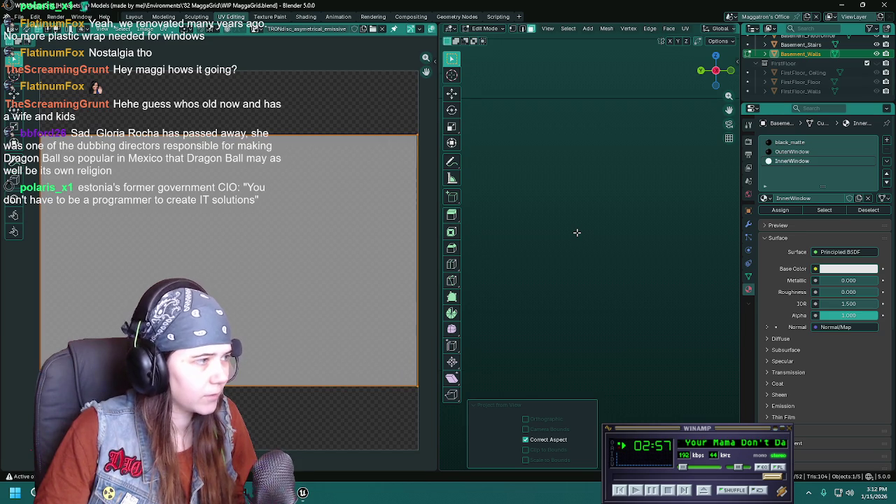
key(ctrl+s)
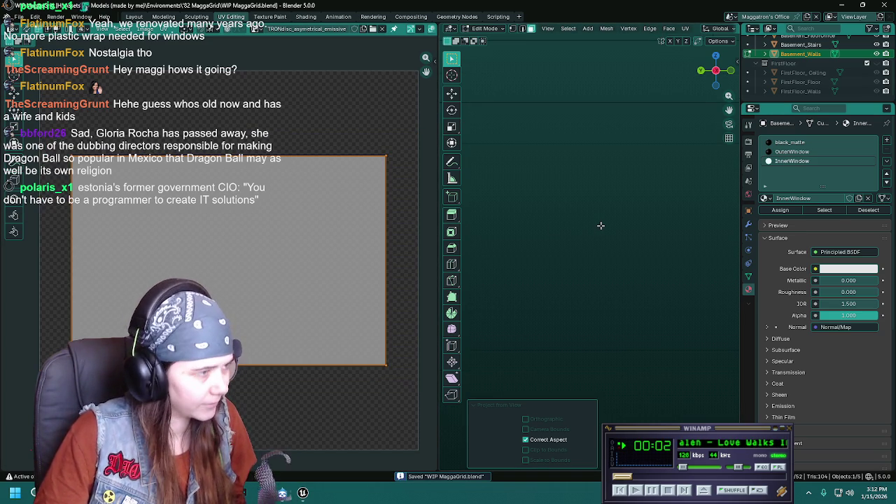
Export the basement over MaggatronOffice_Basement.fbx and switch back to Unreal Engine
key(Tab)
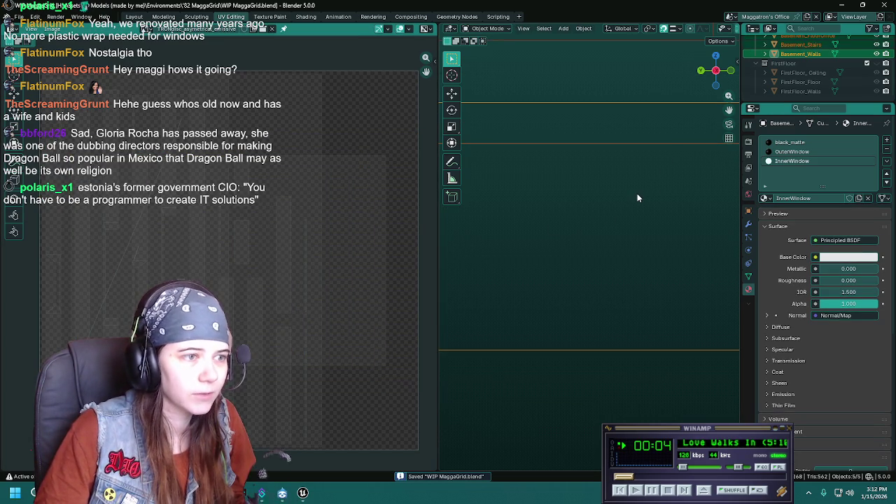
key(q)
click(588, 187)
click(616, 95)
click(611, 120)
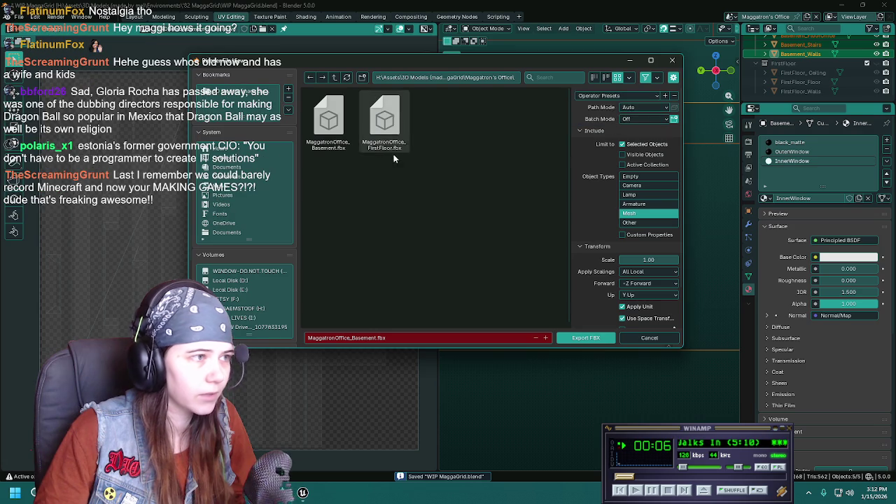
double_click(329, 123)
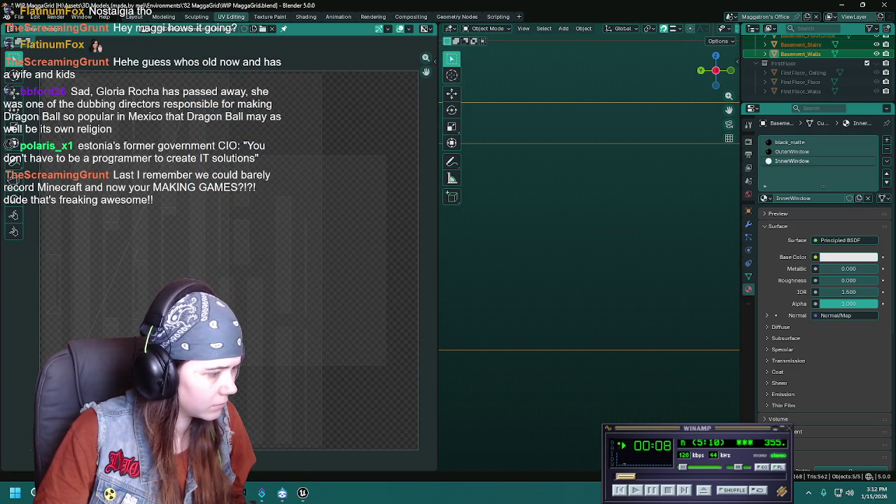
mouse_move(282, 494)
click(297, 453)
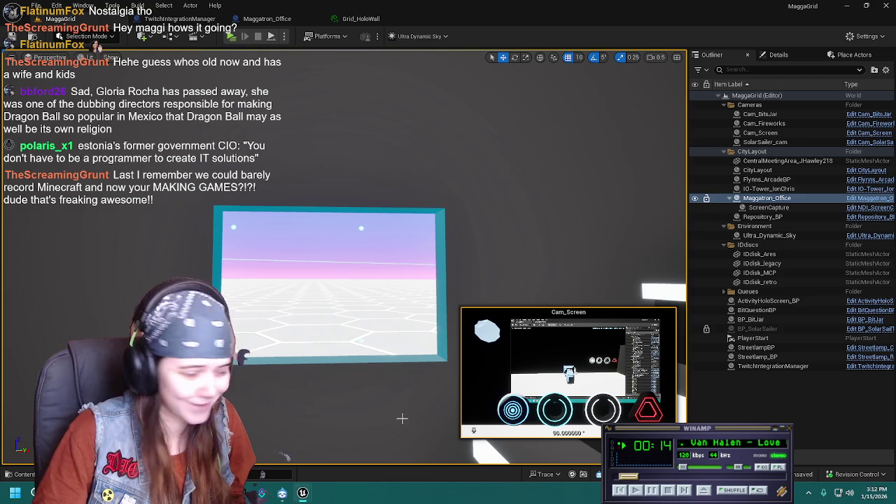
Browse the Content Drawer to Meshes > Maggatron_office > BasementOffice
key(ctrl+space)
click(35, 404)
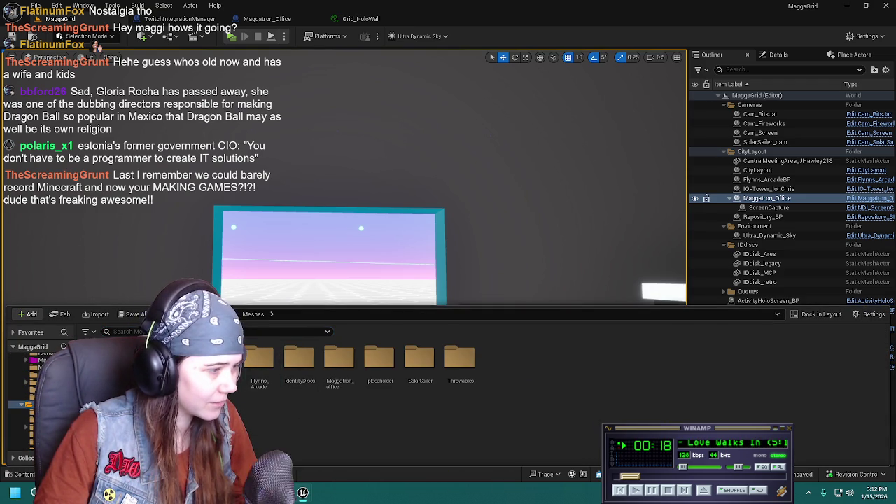
double_click(340, 378)
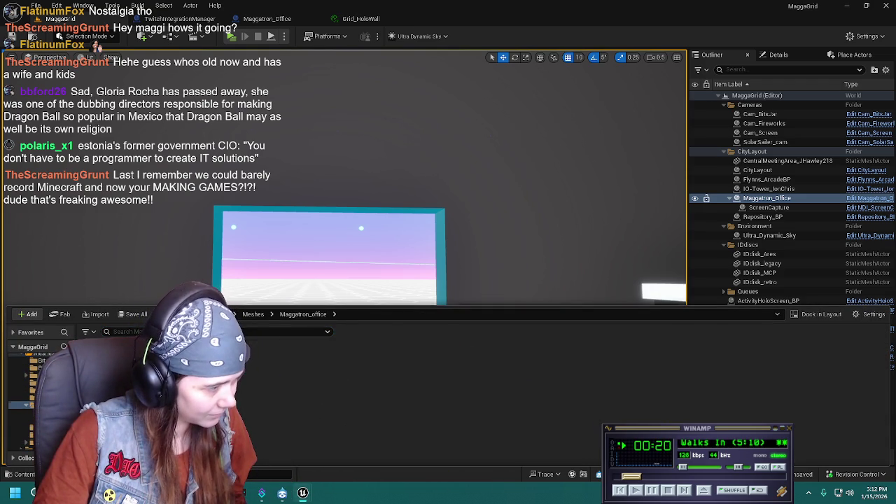
click(28, 413)
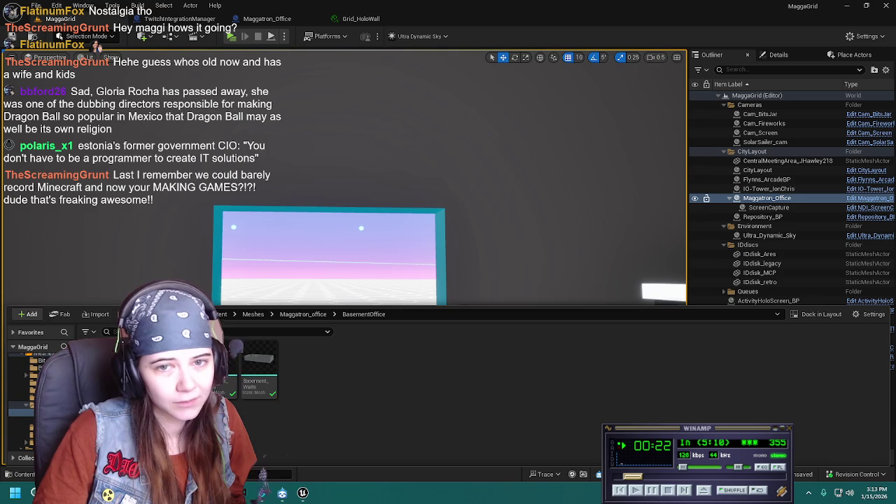
Import the basement FBX, replacing all existing meshes, and bring up Save All
drag(895, 406, 561, 413)
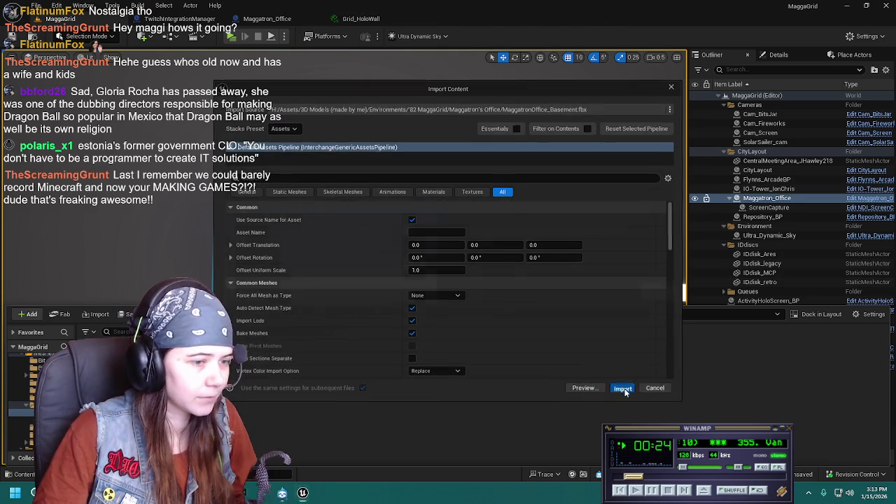
click(622, 388)
click(344, 263)
click(521, 262)
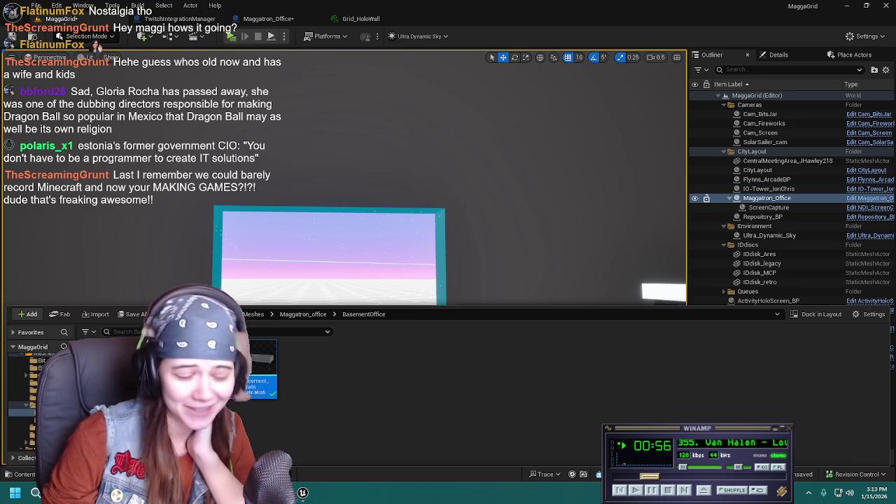
click(123, 317)
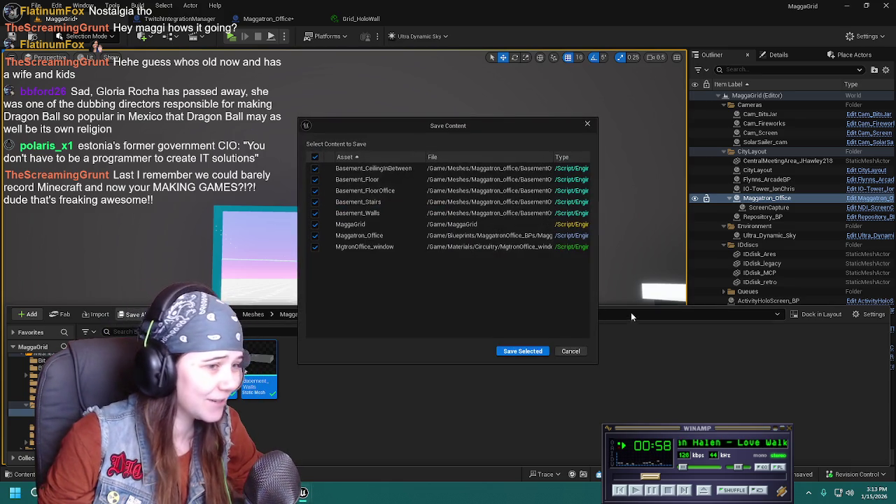
Save the eight listed modified assets and close the Content Drawer
click(533, 352)
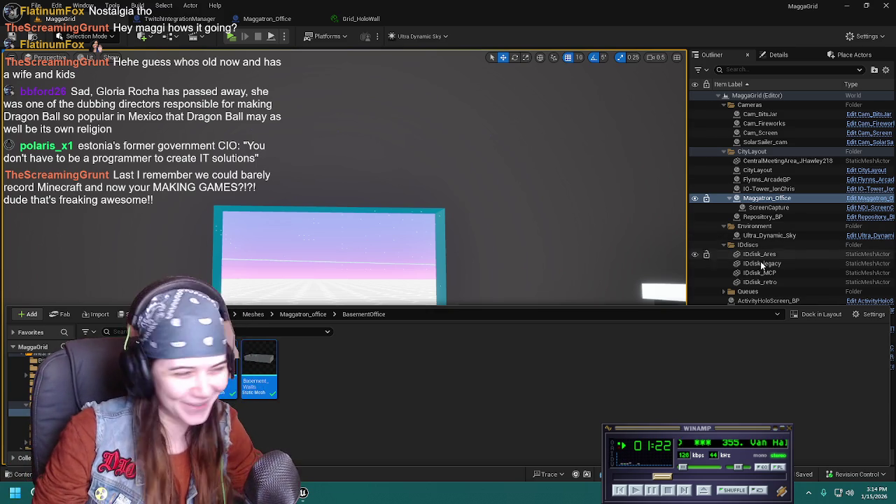
click(465, 297)
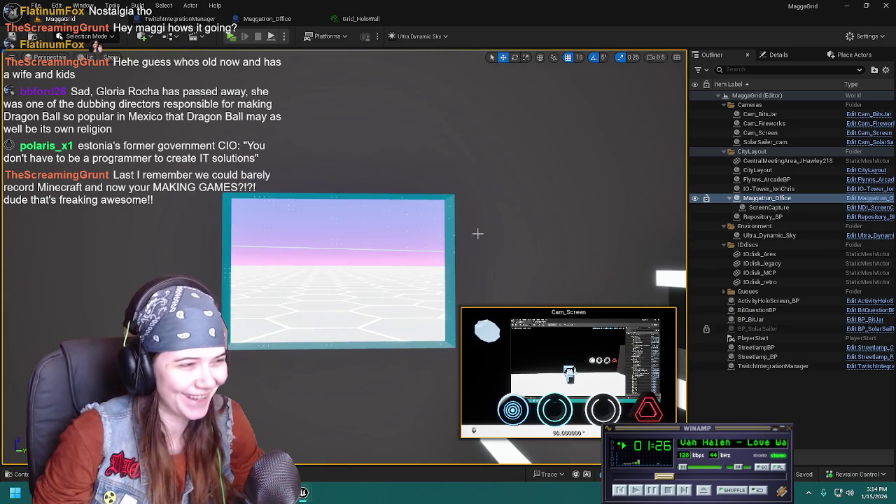
Orbit and zoom around the teal window panel and the lit staircase to inspect them
right_drag(473, 232, 481, 232)
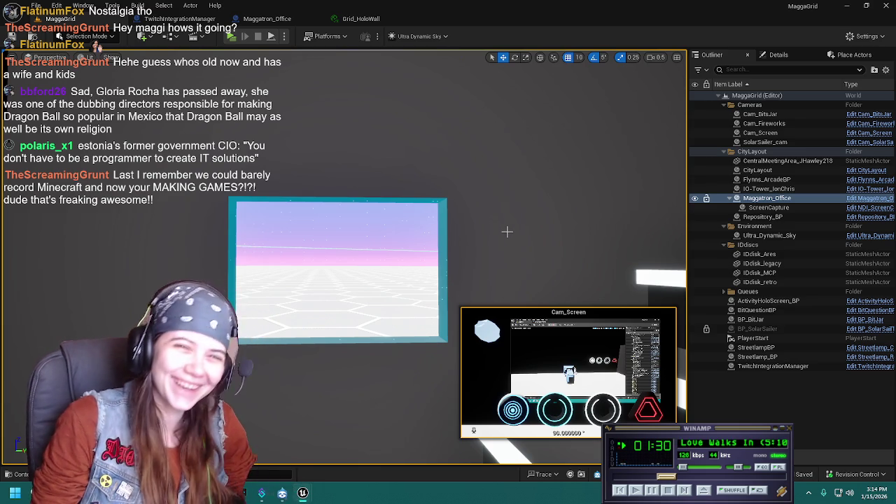
mouse_move(488, 220)
right_down()
mouse_move(483, 210)
mouse_move(494, 205)
right_up()
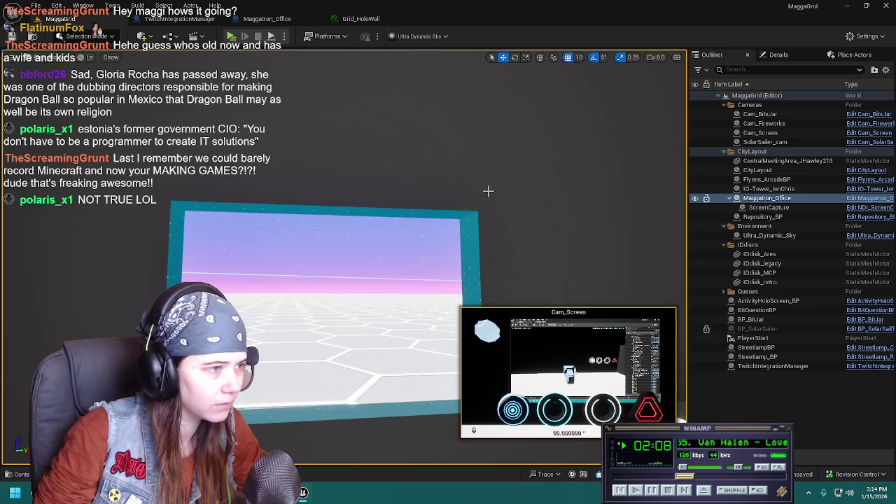
scroll(489, 192, up, 5)
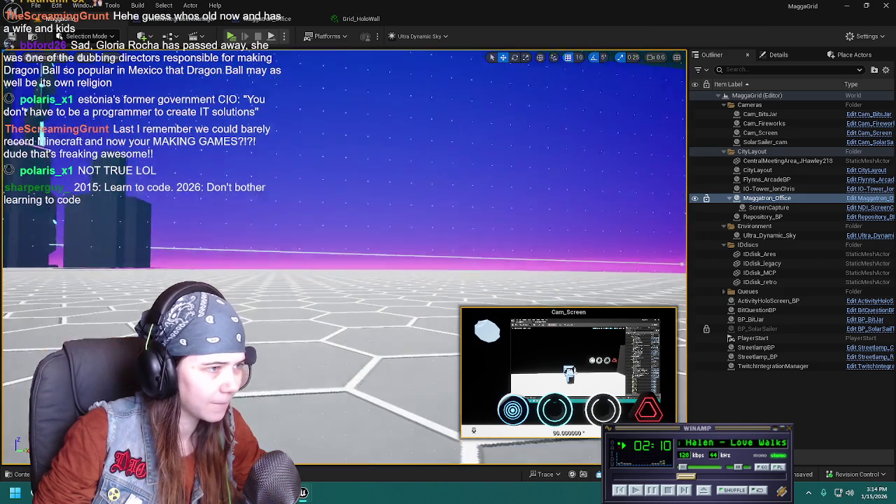
scroll(488, 191, down, 5)
scroll(489, 192, up, 3)
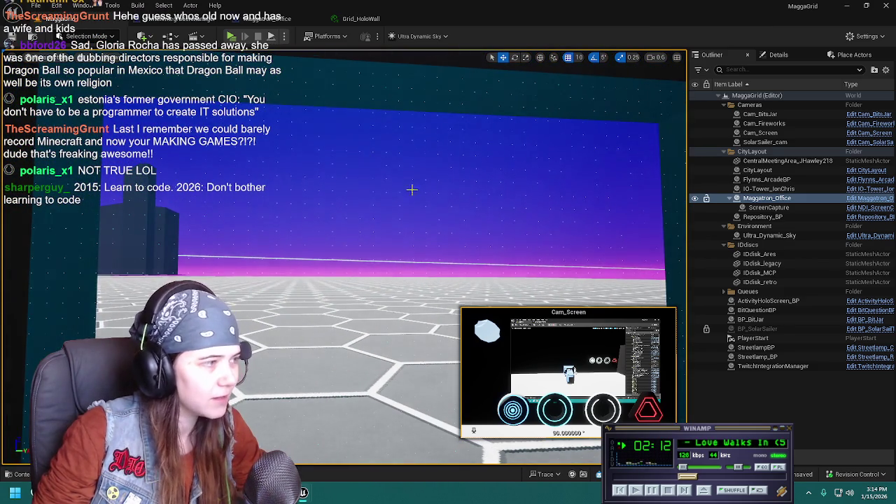
scroll(415, 185, down, 2)
scroll(415, 185, down, 2)
scroll(415, 184, down, 2)
scroll(415, 184, down, 1)
scroll(428, 189, up, 1)
scroll(427, 189, up, 2)
scroll(427, 189, up, 1)
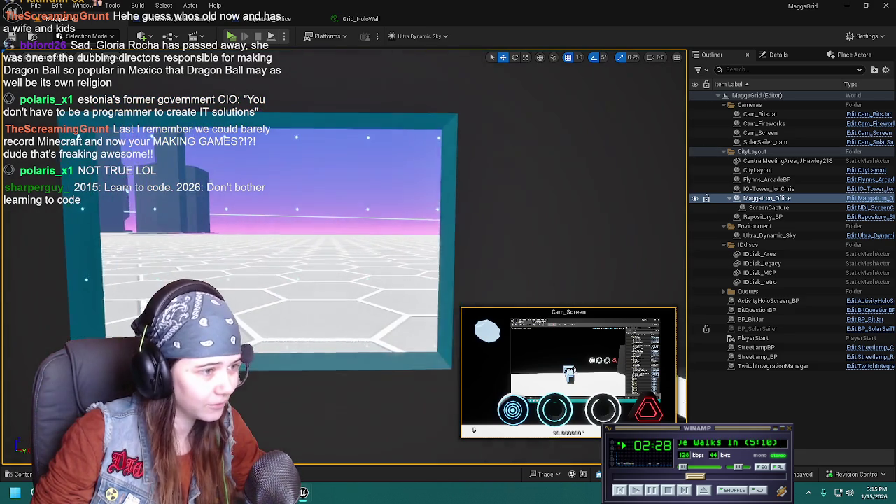
right_drag(343, 252, 343, 253)
right_drag(439, 206, 439, 206)
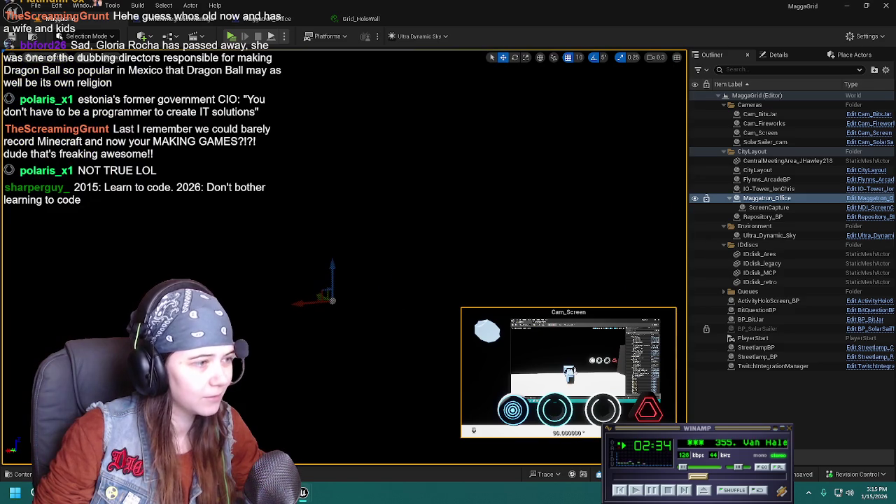
right_drag(343, 252, 343, 253)
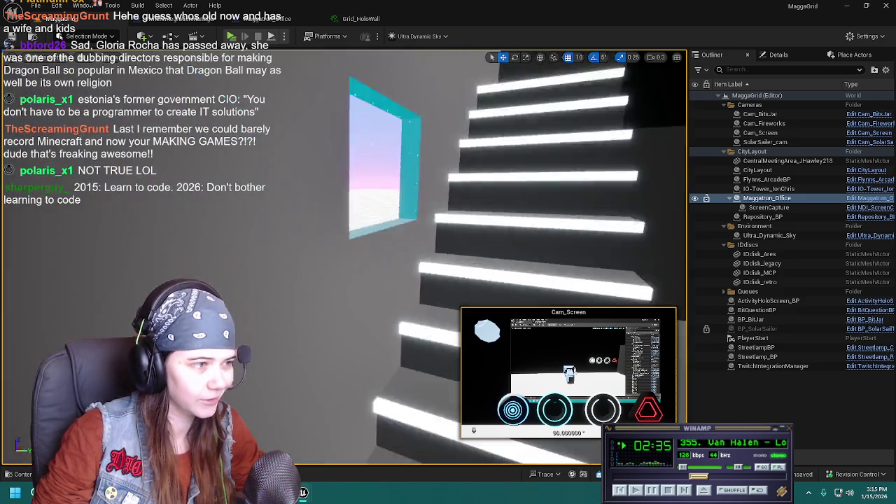
right_drag(401, 220, 401, 220)
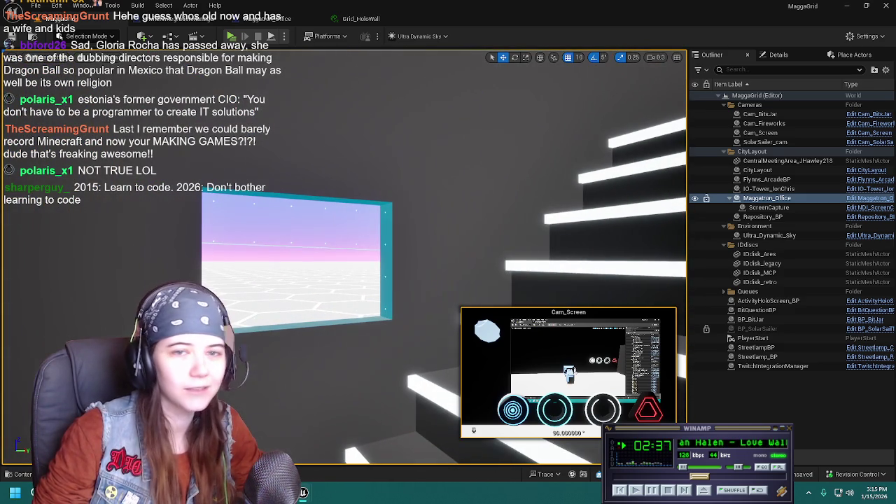
Close the MgtronOffice_window and Grid_HoloWall material editors, returning to the level editor
drag(659, 4, 654, 24)
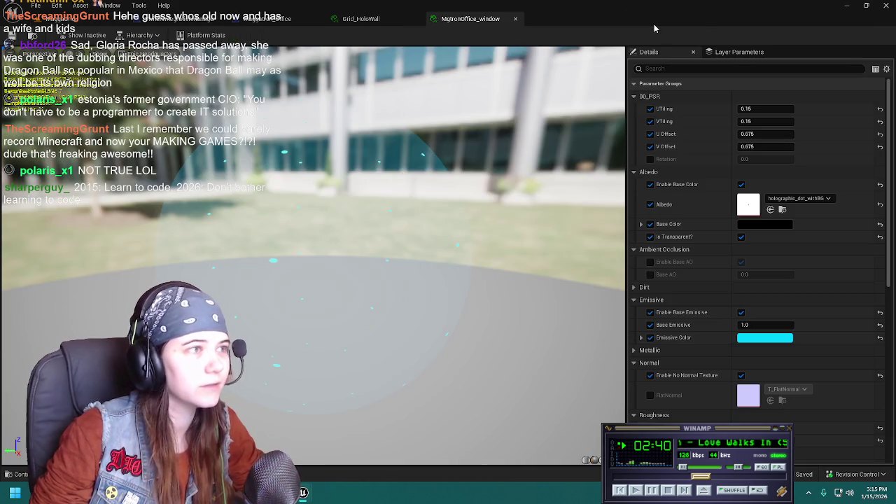
click(516, 19)
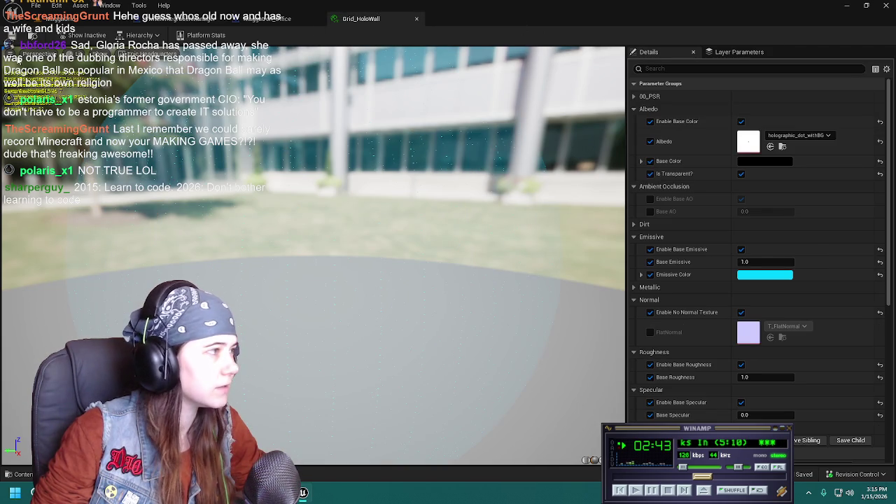
click(416, 18)
click(172, 19)
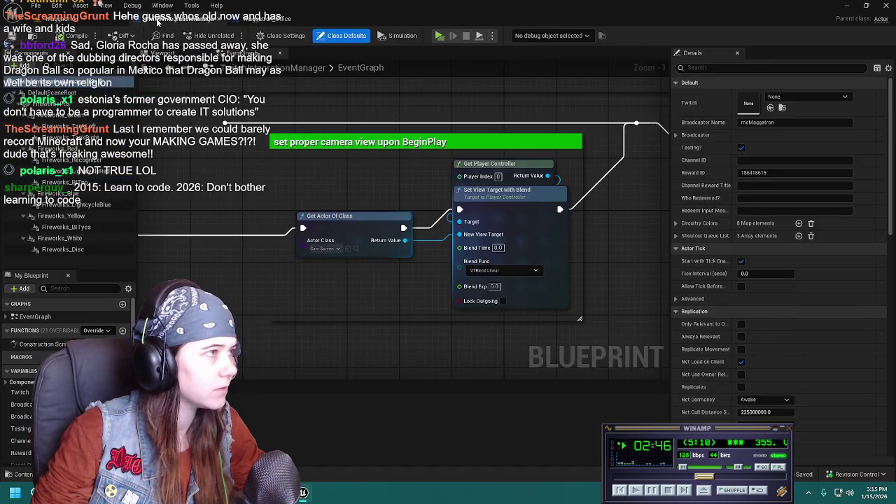
Fly past the holo ring disks, check and deselect IDisk_retro, then show Place Actors
click(79, 19)
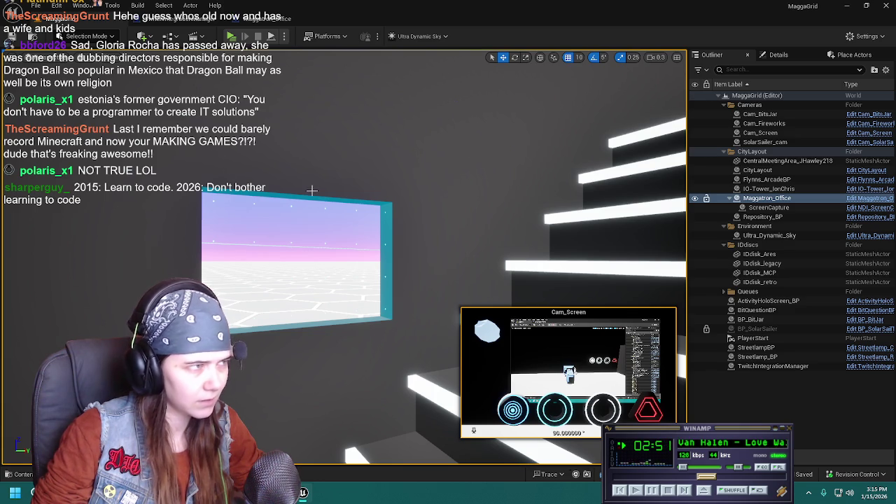
right_drag(275, 189, 275, 189)
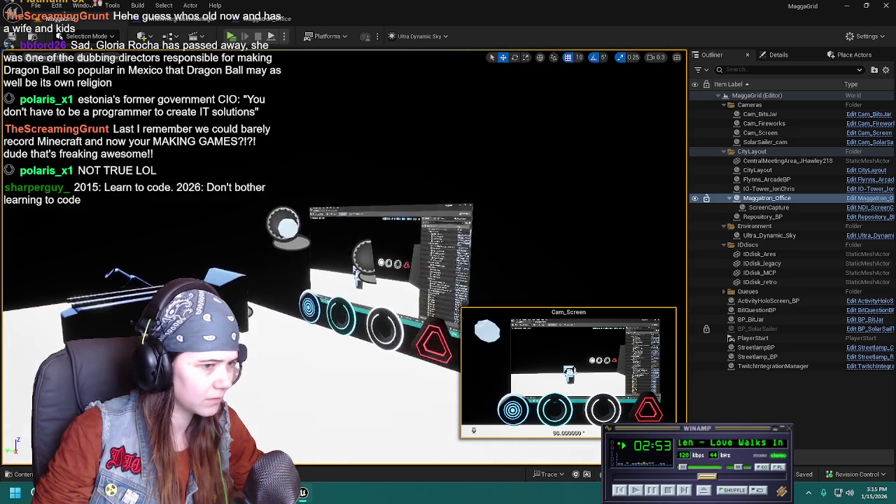
right_drag(275, 189, 275, 189)
click(140, 305)
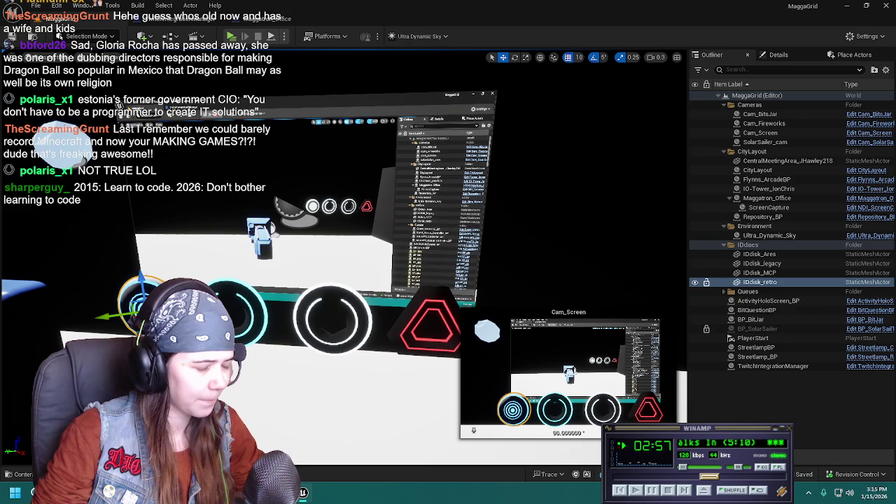
click(736, 398)
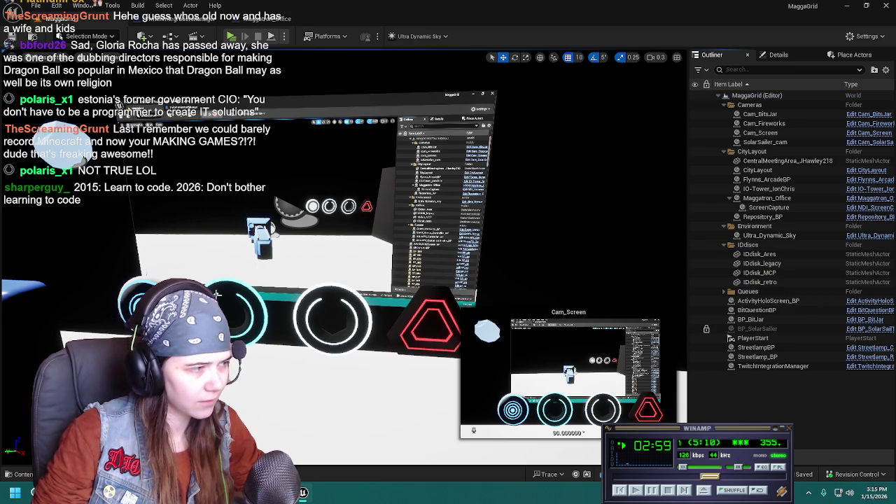
click(141, 279)
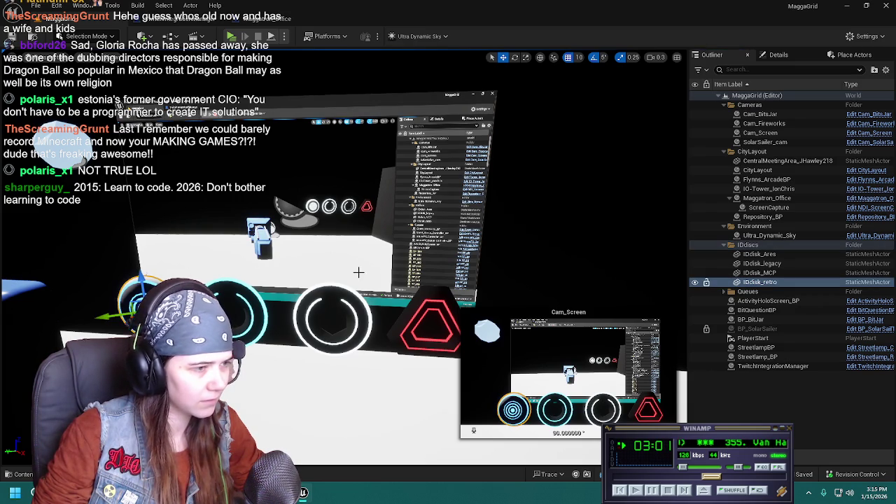
right_drag(345, 274, 345, 273)
click(701, 396)
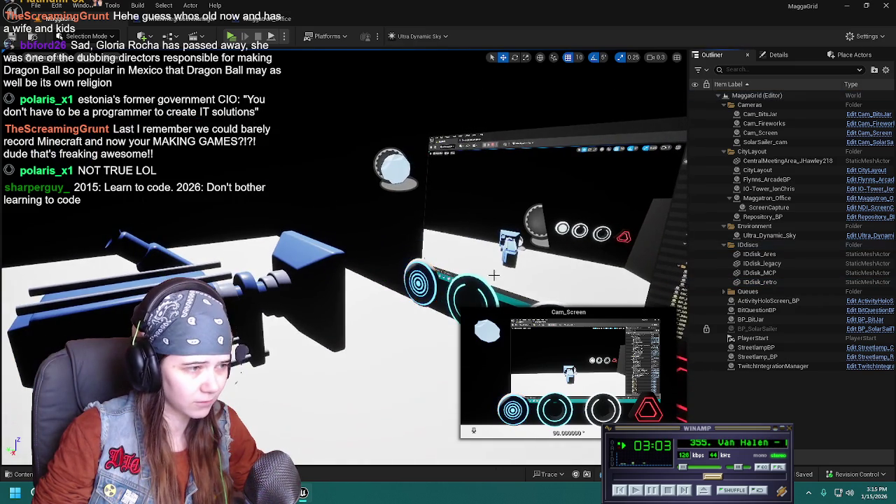
right_drag(495, 276, 495, 277)
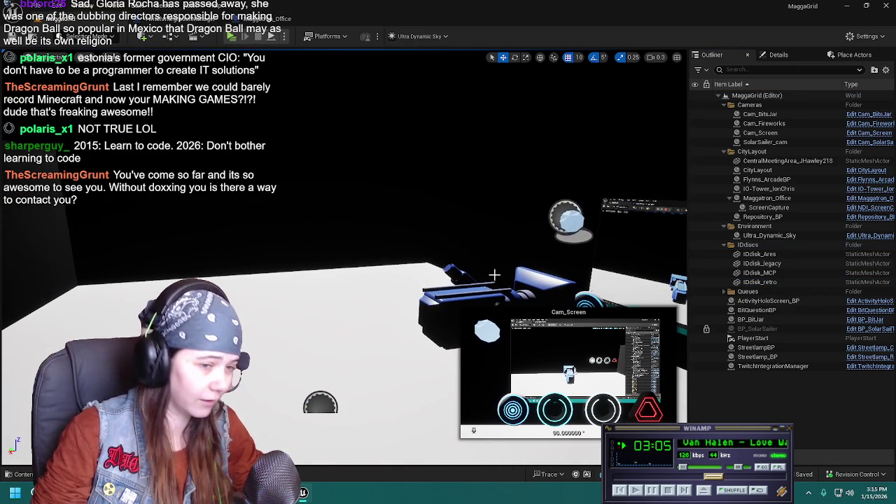
click(840, 55)
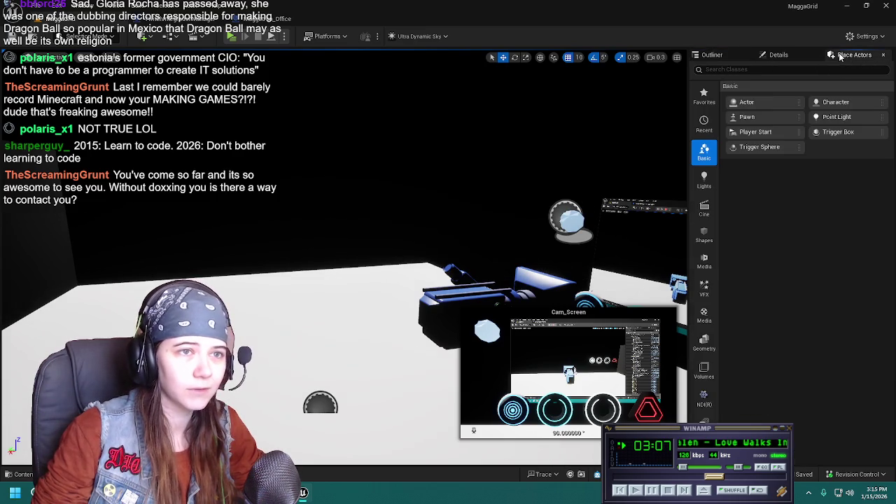
Search actors for 'light', discard a trial Spot Light, and drop a Point Light beside the camera
click(777, 71)
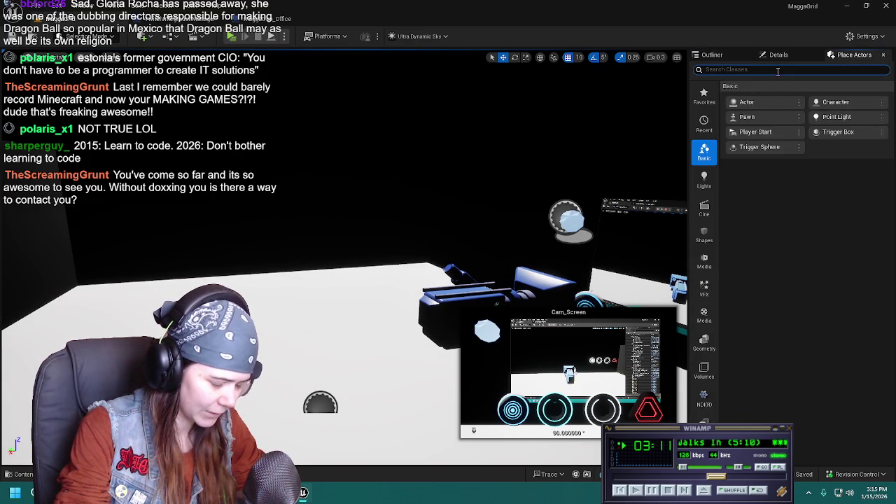
text(light)
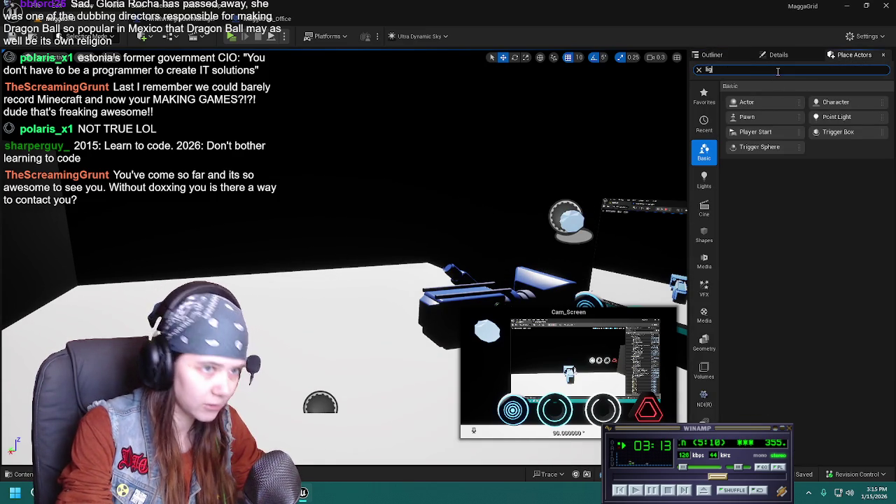
drag(778, 242, 306, 316)
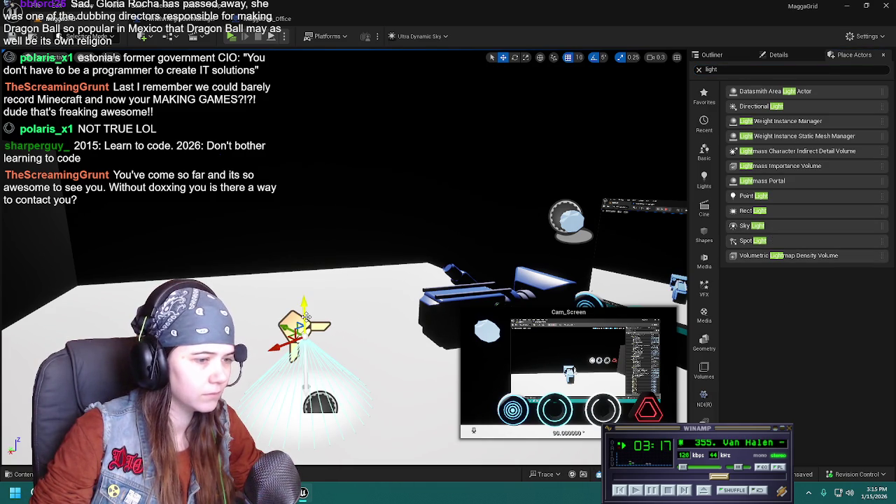
key(Delete)
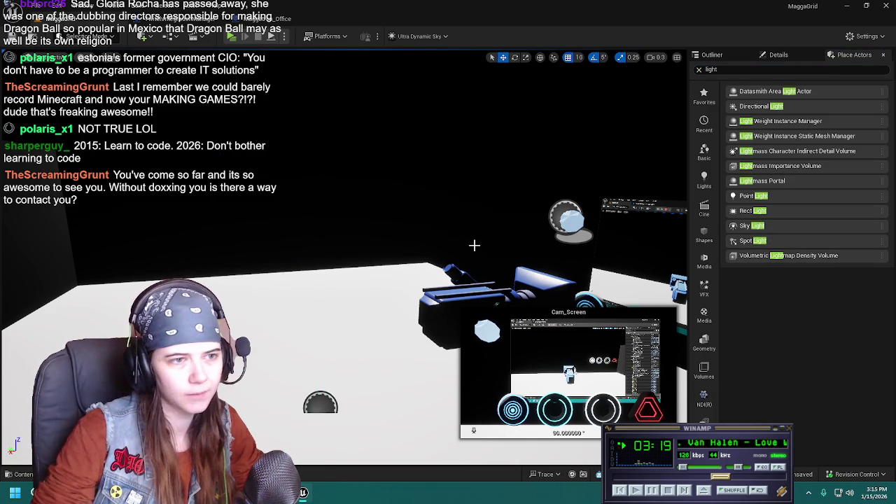
drag(780, 200, 306, 322)
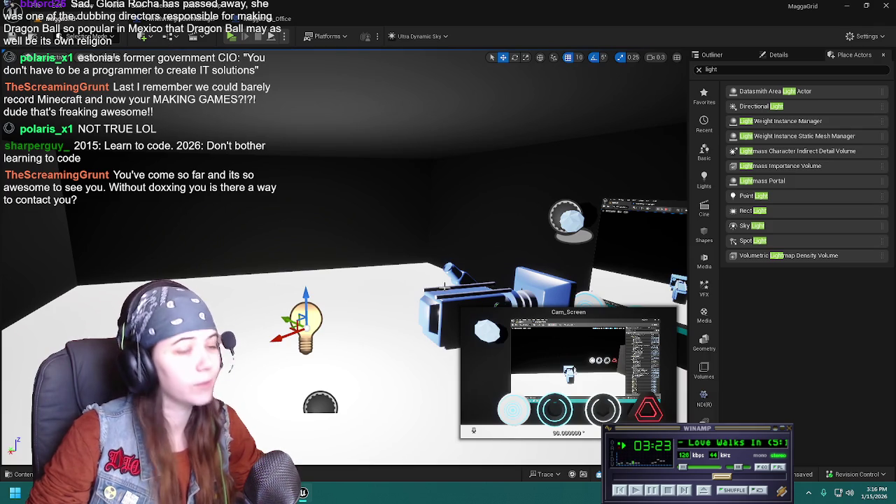
click(777, 54)
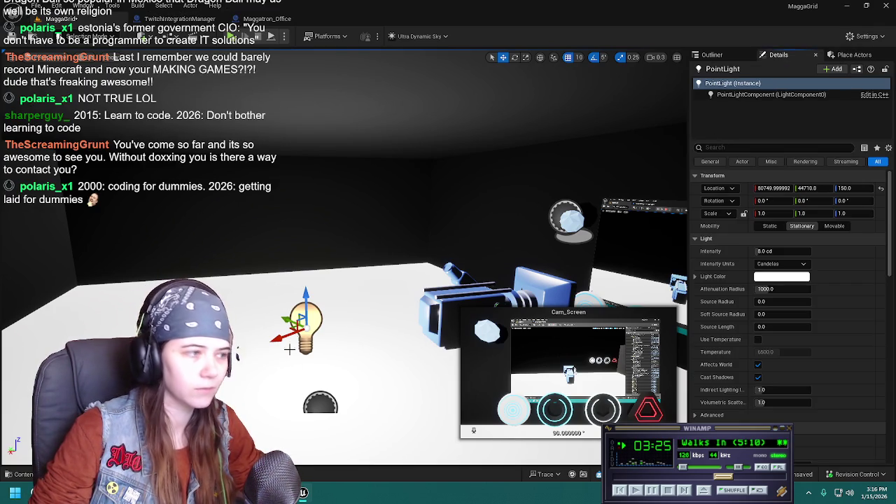
Raise the point light to Z 260 and set its location X 80750, Y 44700
drag(306, 297, 306, 142)
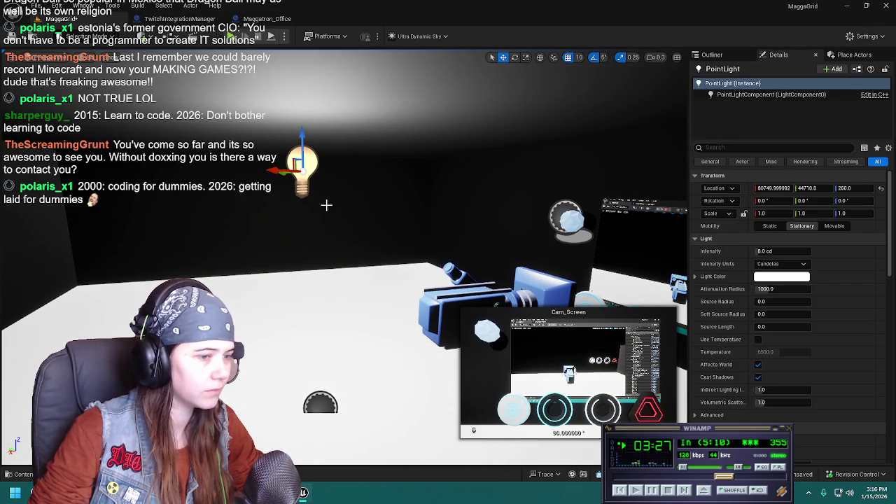
right_drag(397, 217, 397, 218)
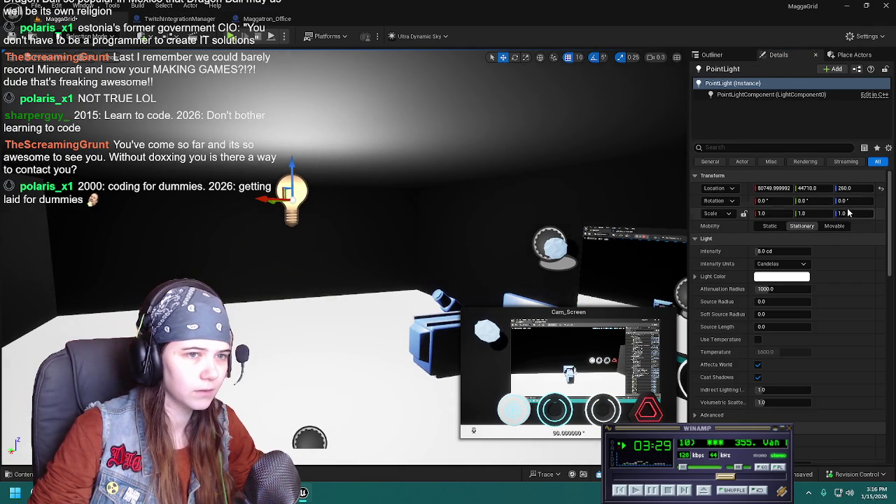
click(784, 188)
text(80750)
key(Return)
text(44700)
key(Return)
Try rotating the point light, then return to the Outliner and deselect it
key(e)
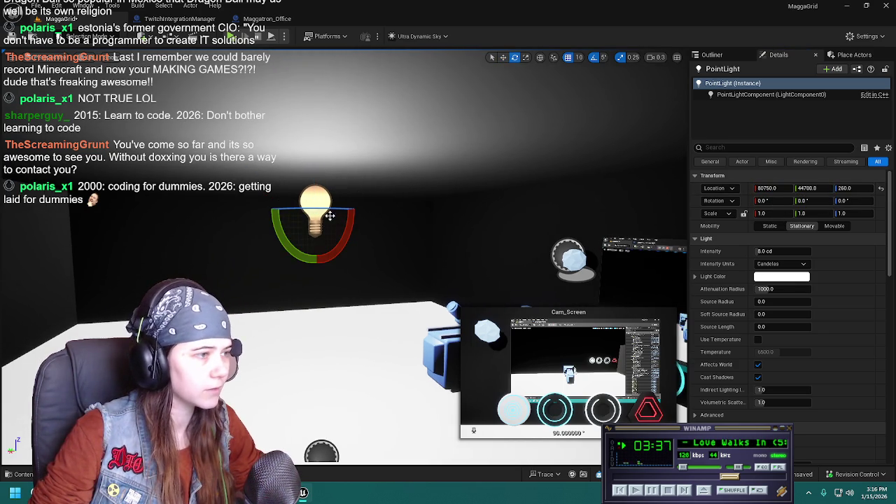
mouse_move(272, 217)
mouse_down()
mouse_move(268, 209)
mouse_move(276, 219)
mouse_up()
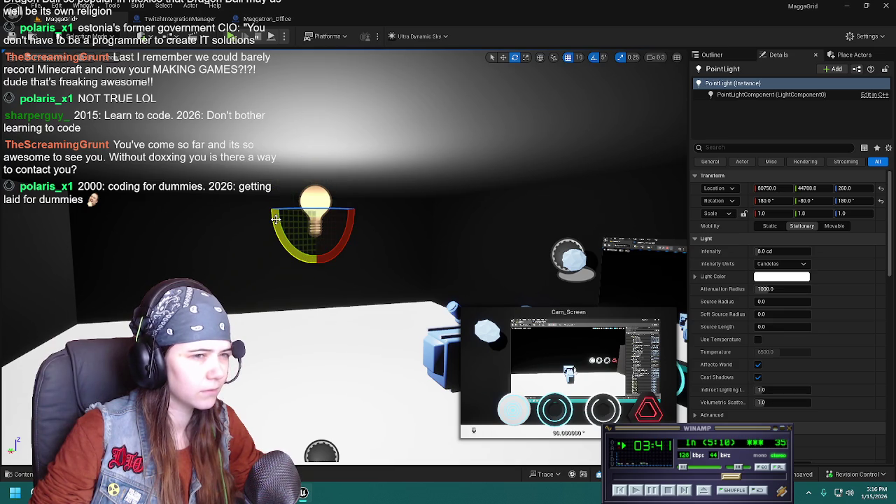
right_drag(410, 220, 392, 224)
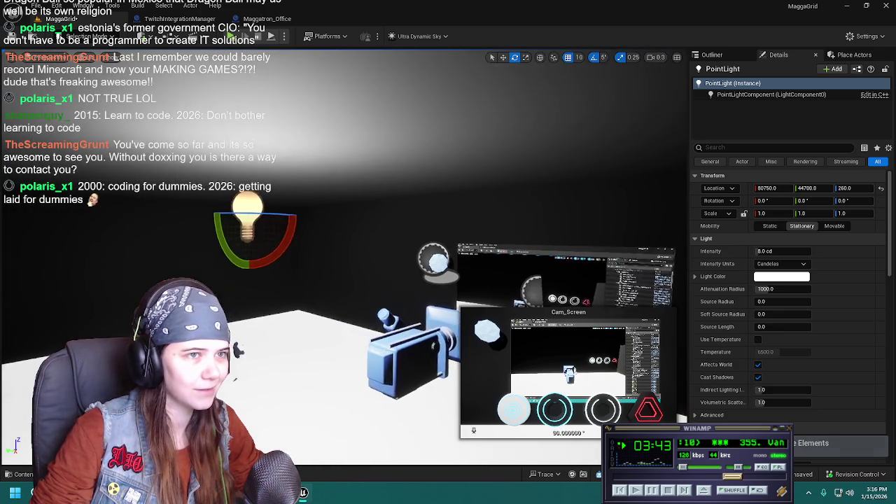
click(712, 54)
click(779, 401)
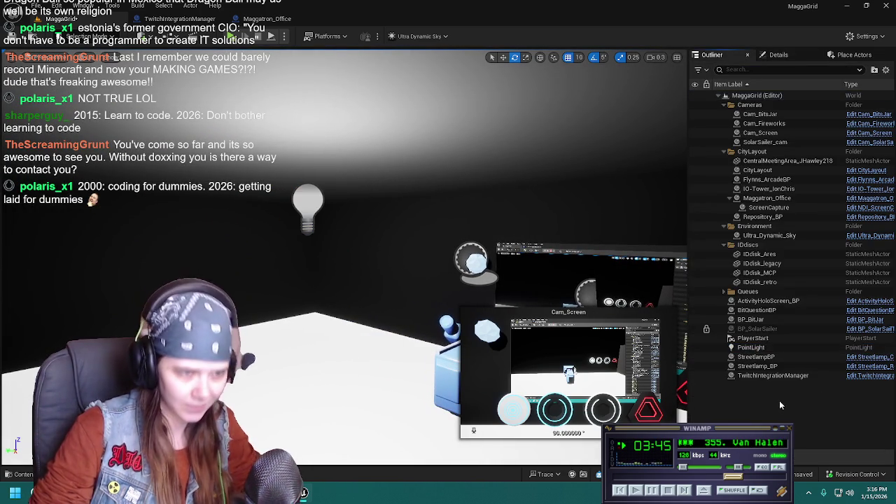
Drag the PointLight into the Maggatron_Office folder in the Outliner
mouse_move(753, 338)
drag(762, 346, 737, 170)
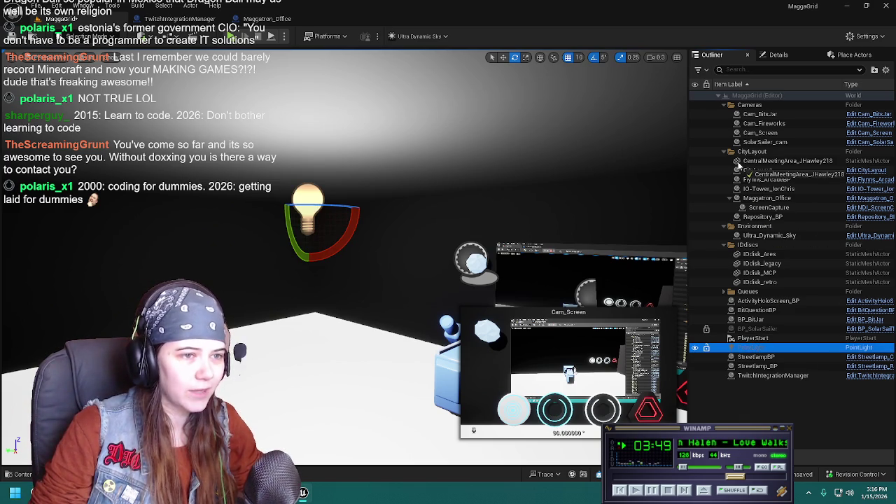
drag(737, 170, 756, 154)
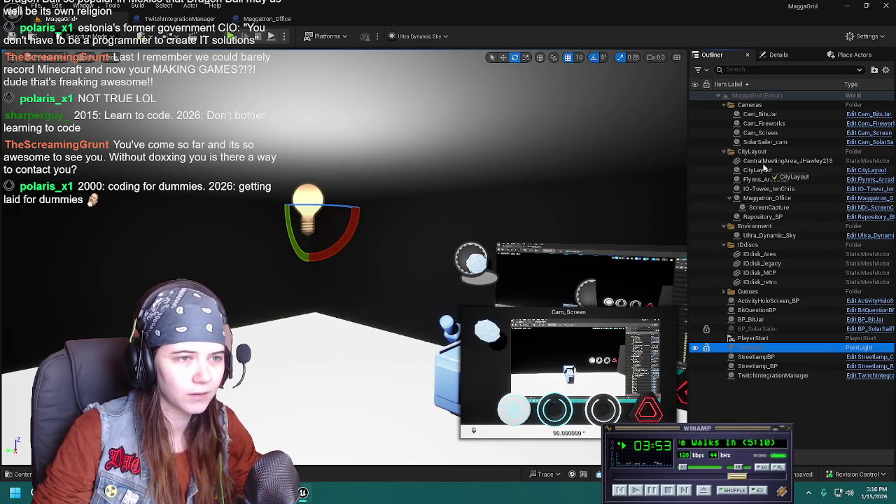
drag(756, 154, 773, 206)
Rename the light TemporaryOfficeLight, deselect it, and switch to the TwitchIntegrationManager blueprint
key(F2)
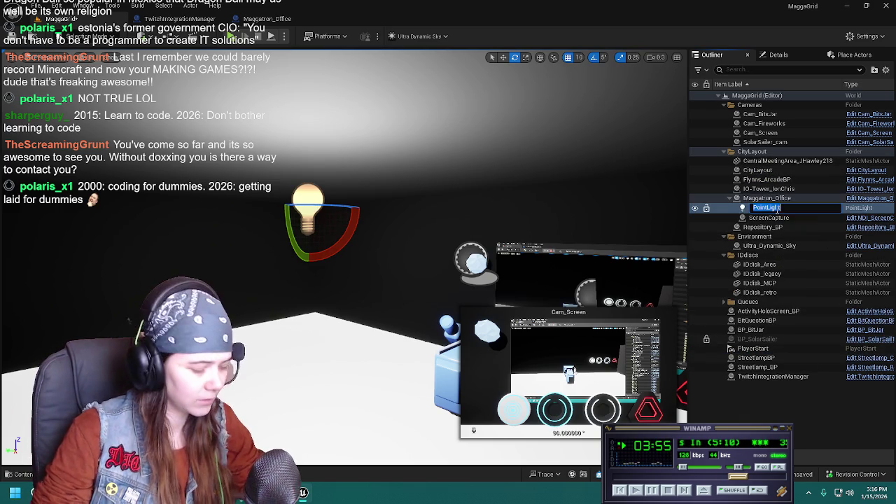
text(TemporaryOffice)
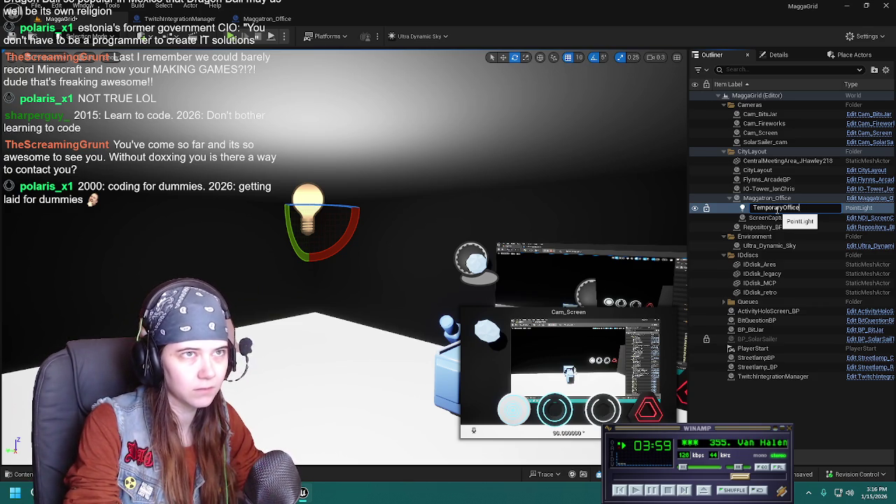
text(Light)
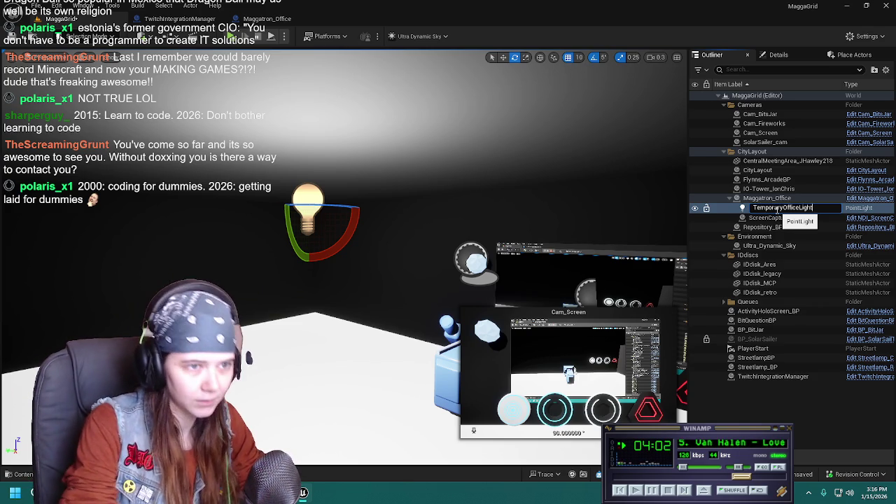
key(Return)
click(777, 54)
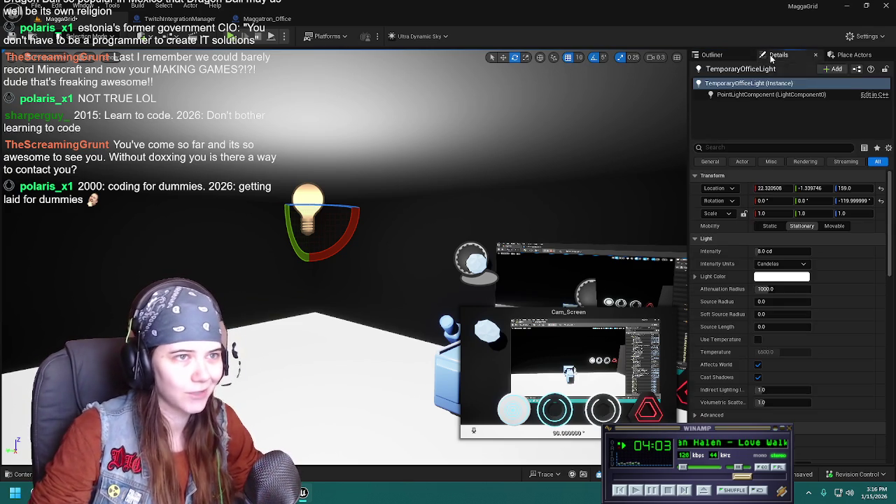
click(713, 55)
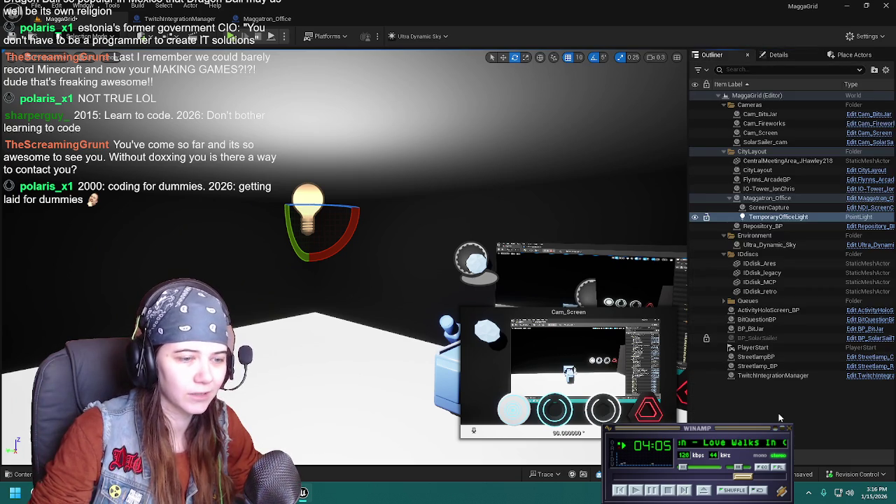
click(779, 413)
click(180, 19)
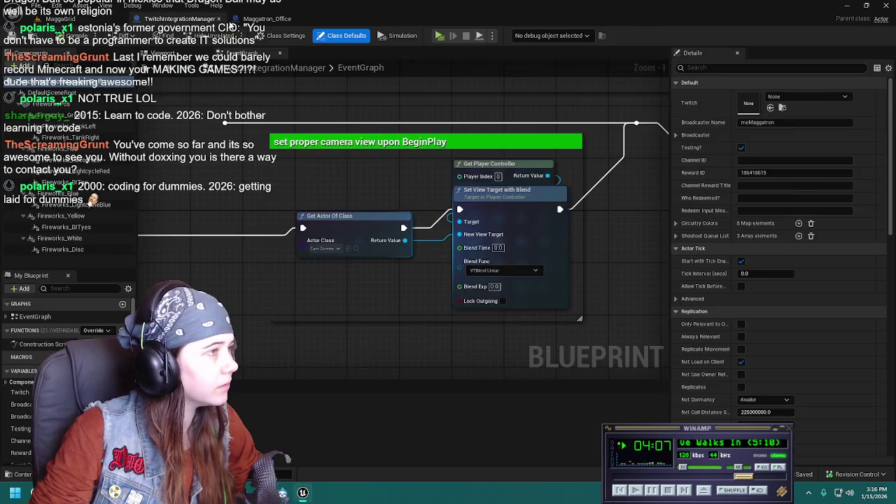
Close the Maggatron_Office blueprint and zoom around the TwitchIntegrationManager EventGraph's node groups
click(267, 19)
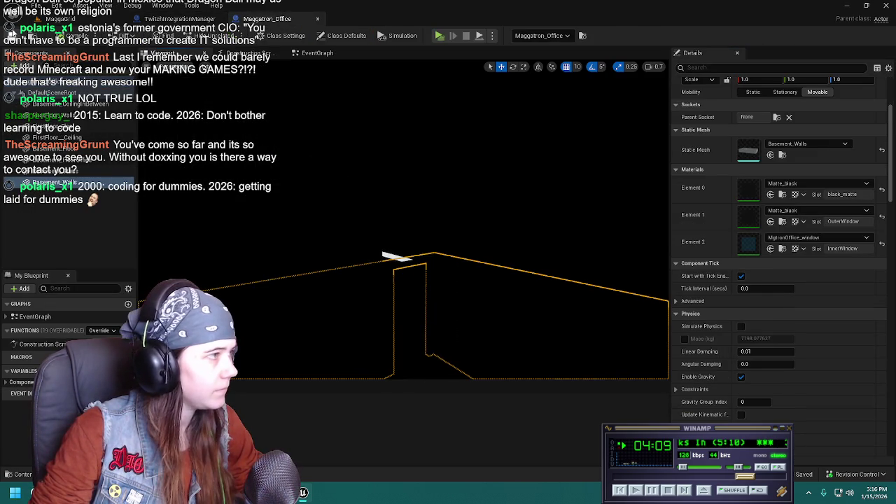
click(317, 20)
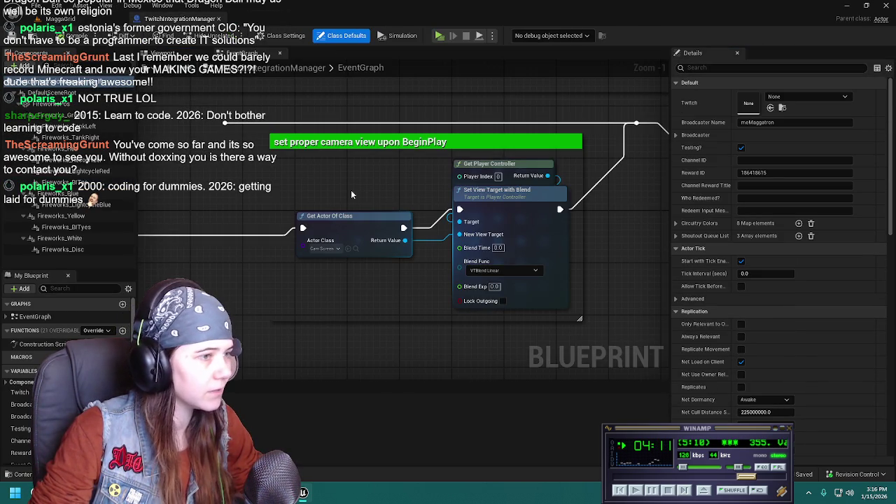
scroll(341, 199, down, 9)
scroll(493, 203, up, 2)
scroll(492, 202, down, 2)
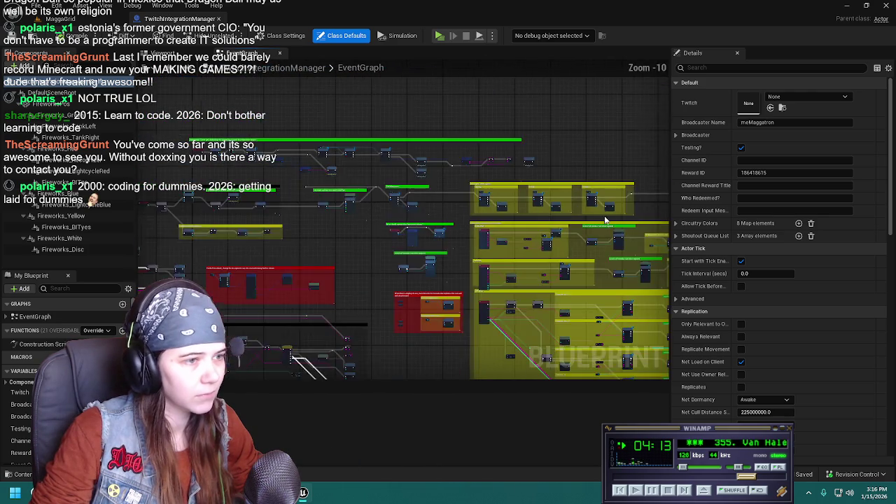
scroll(492, 202, down, 2)
scroll(385, 176, up, 1)
right_drag(385, 176, 340, 200)
scroll(340, 200, up, 1)
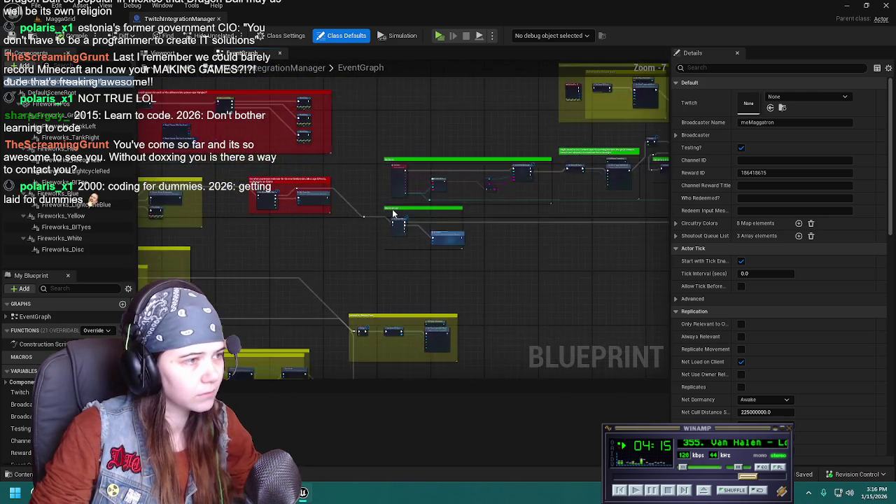
scroll(329, 224, up, 2)
scroll(319, 252, up, 1)
scroll(309, 274, up, 2)
scroll(309, 274, up, 2)
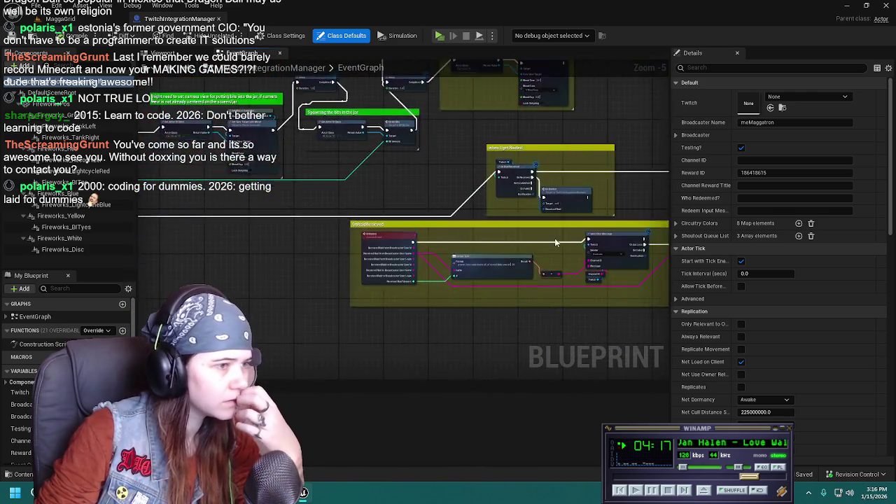
scroll(319, 259, up, 1)
scroll(330, 242, up, 1)
scroll(338, 229, up, 1)
scroll(339, 229, down, 2)
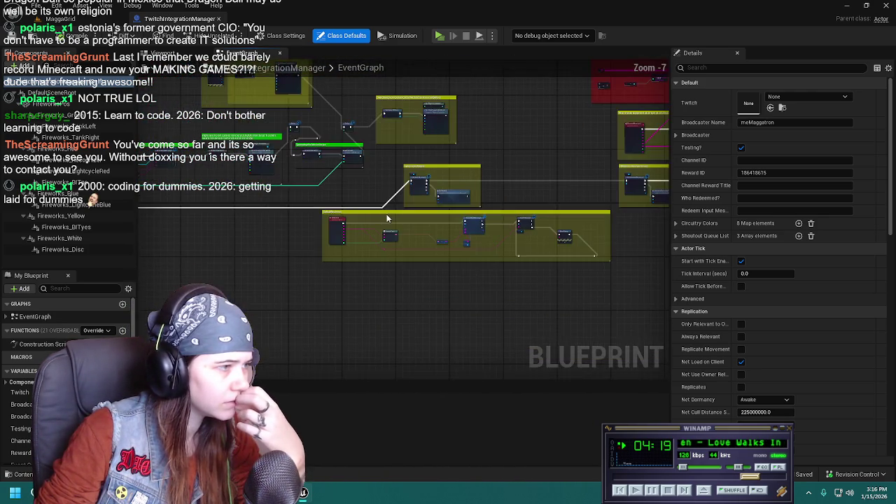
scroll(350, 224, down, 2)
scroll(378, 217, up, 1)
scroll(404, 214, up, 1)
scroll(404, 214, up, 2)
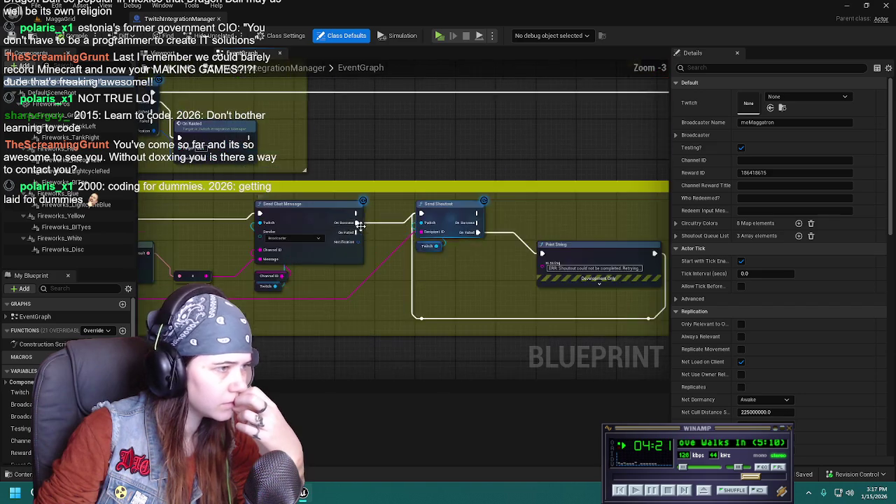
Centre the raid-handling nodes, then return to MaggaGrid and select the Cam_Screen camera
mouse_move(371, 243)
right_down()
mouse_move(522, 354)
mouse_move(420, 294)
mouse_move(232, 253)
right_up()
scroll(406, 290, down, 4)
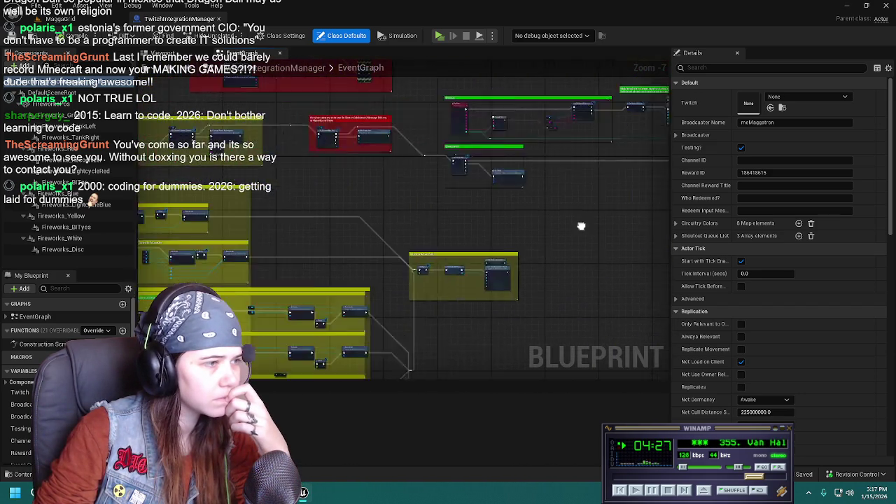
scroll(420, 210, up, 2)
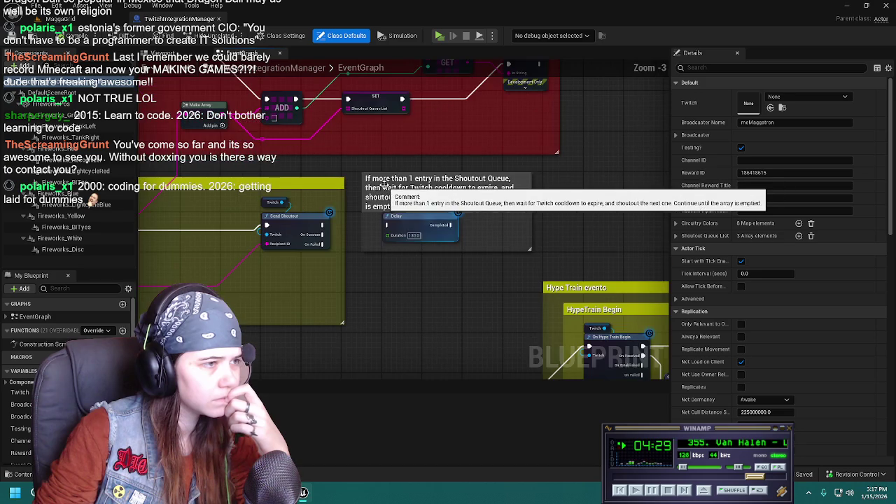
scroll(394, 323, up, 1)
scroll(394, 327, down, 3)
mouse_move(394, 327)
right_down()
mouse_move(583, 229)
mouse_move(479, 266)
right_up()
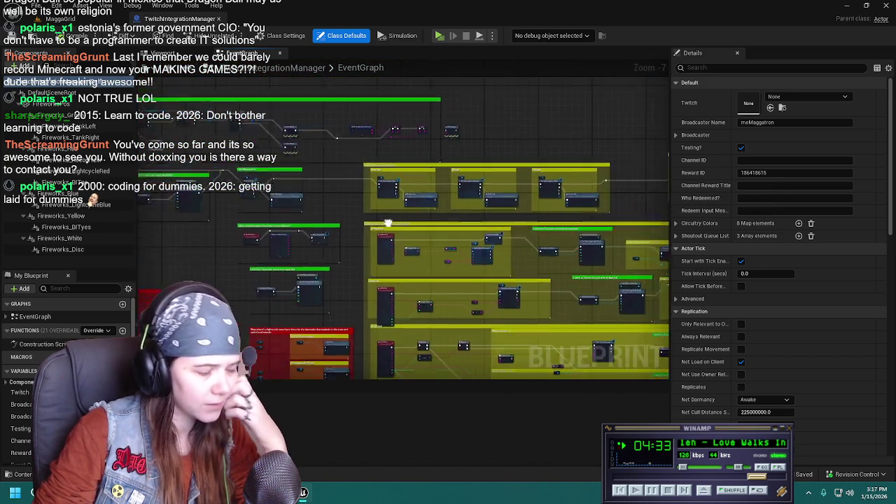
scroll(478, 266, up, 2)
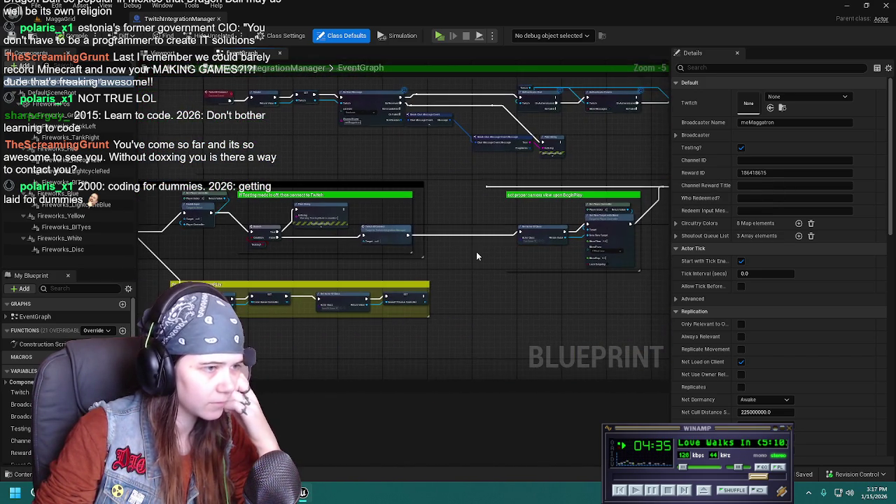
click(51, 21)
click(440, 363)
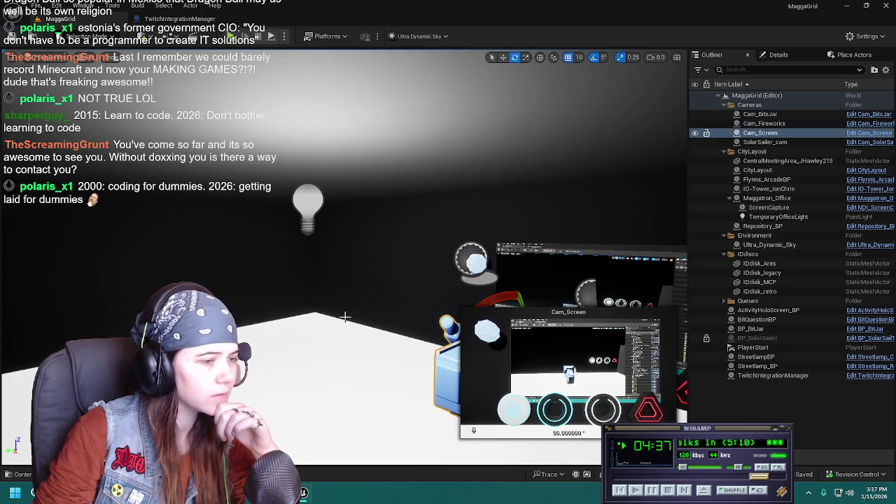
Frame Cam_Screen, then turn off TemporaryOfficeLight's shadow casting and save the level
key(f)
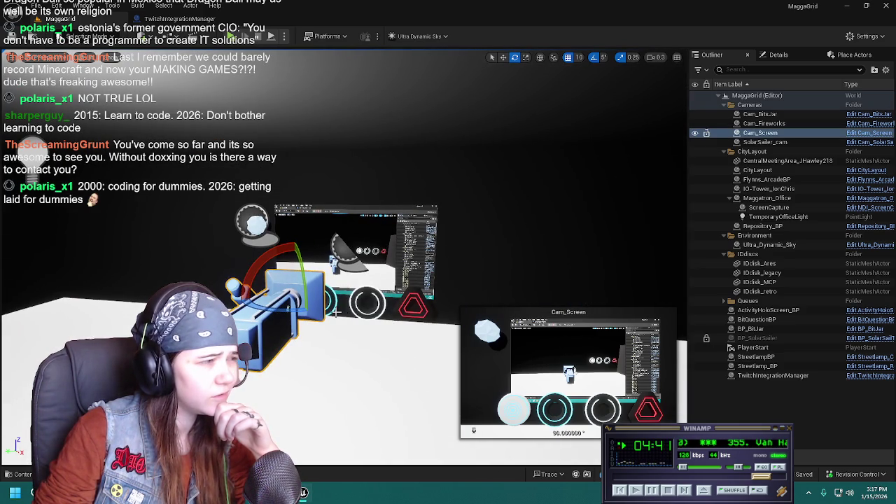
right_drag(336, 313, 336, 304)
key(w)
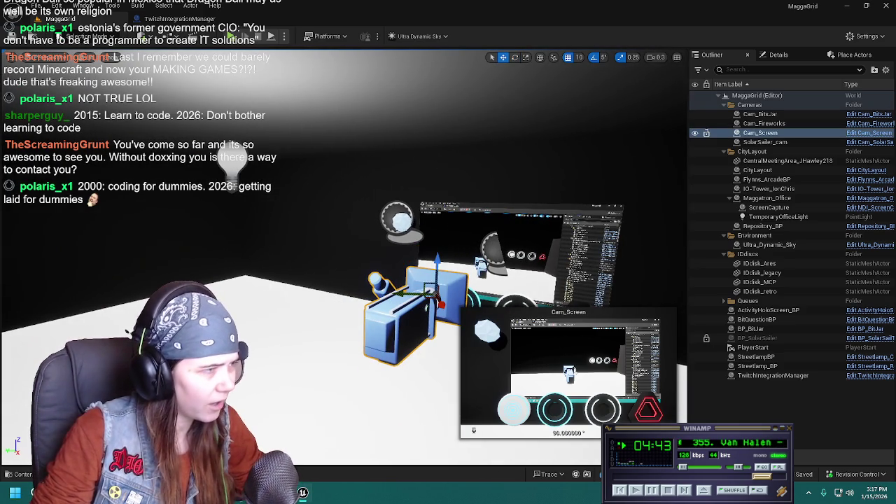
click(779, 216)
click(779, 55)
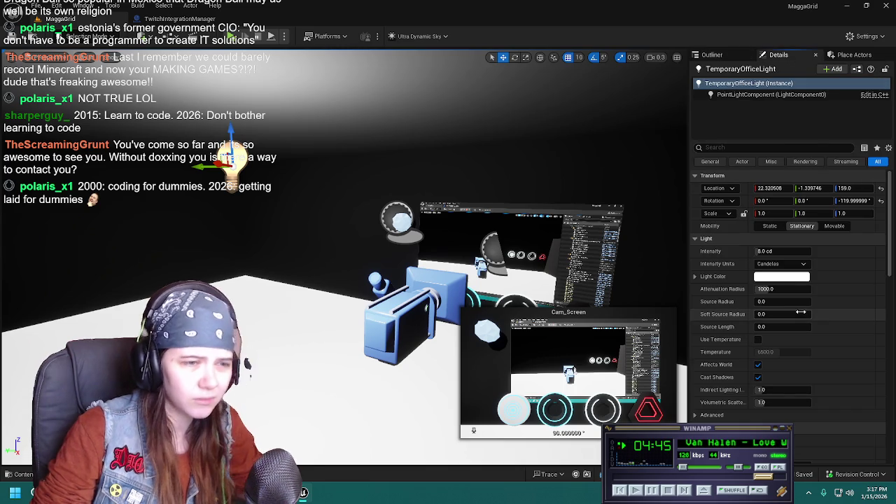
scroll(784, 329, down, 2)
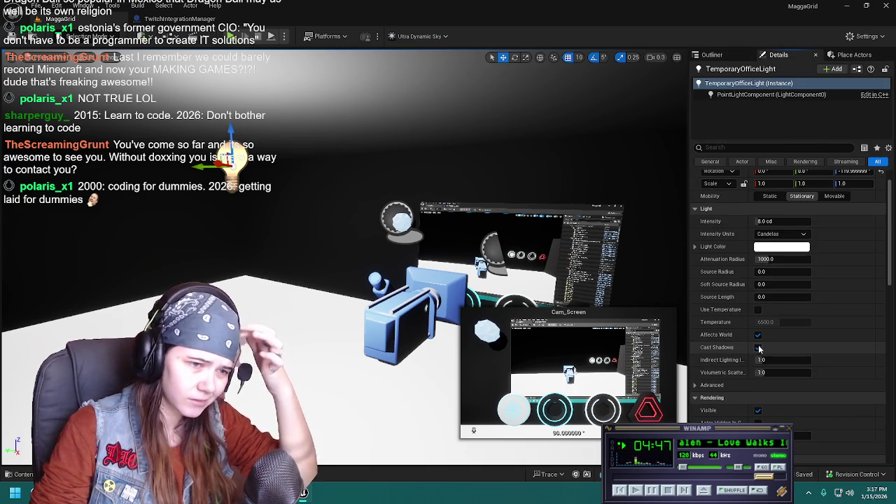
click(759, 348)
key(ctrl+s)
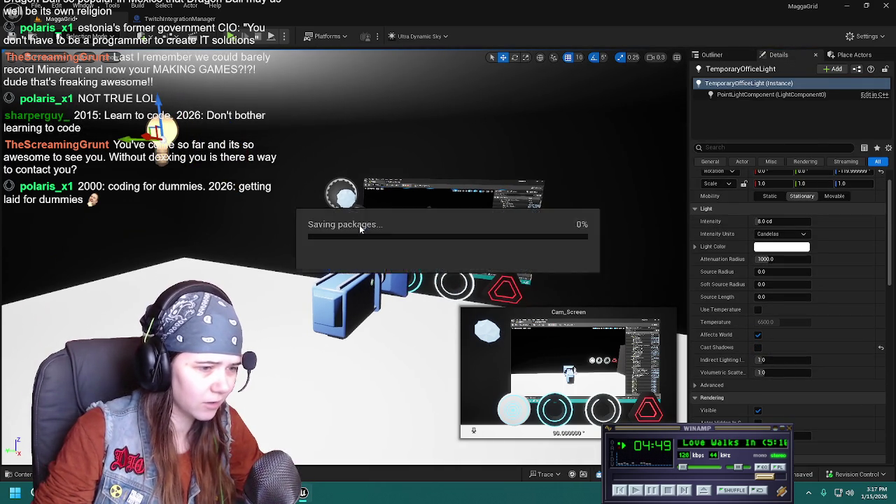
Reselect TemporaryOfficeLight, glance at the TwitchIntegrationManager graph, start a MaggaGrid play-test, then switch to Blender
right_drag(358, 225, 329, 225)
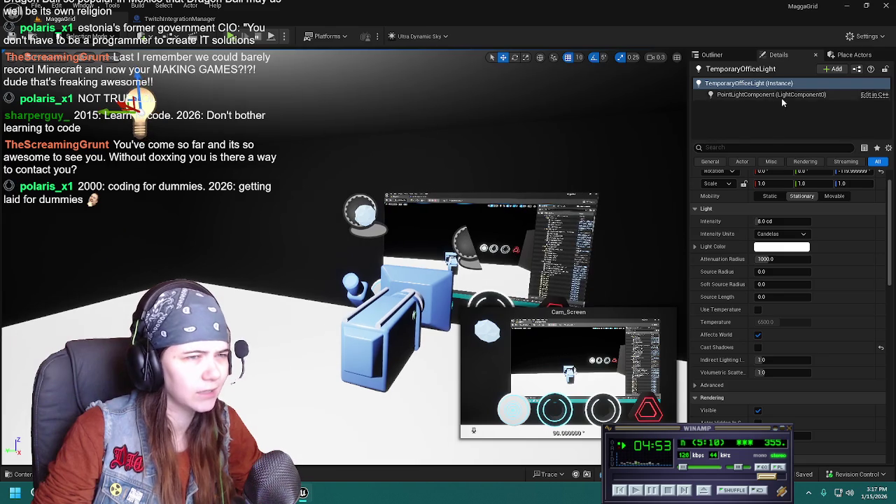
click(724, 56)
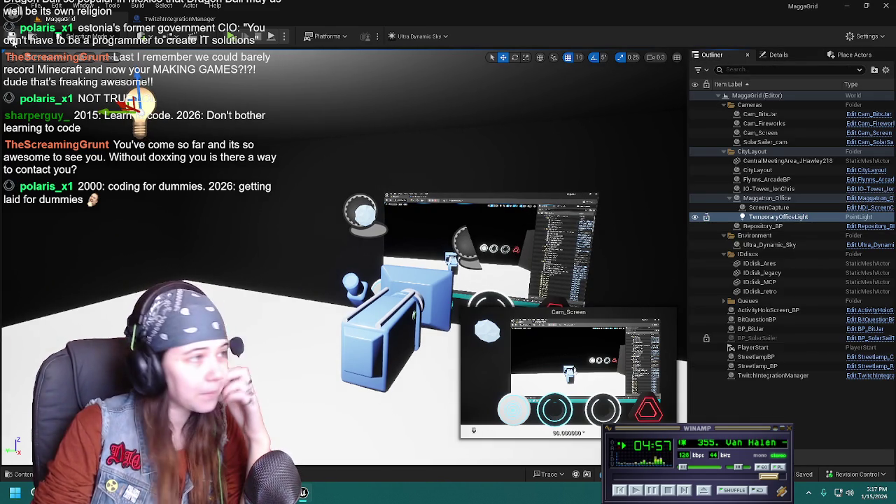
click(759, 409)
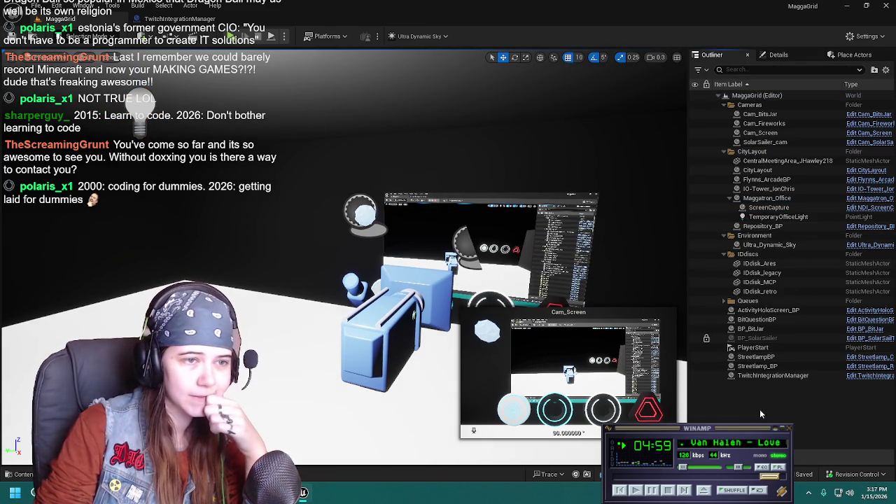
click(770, 217)
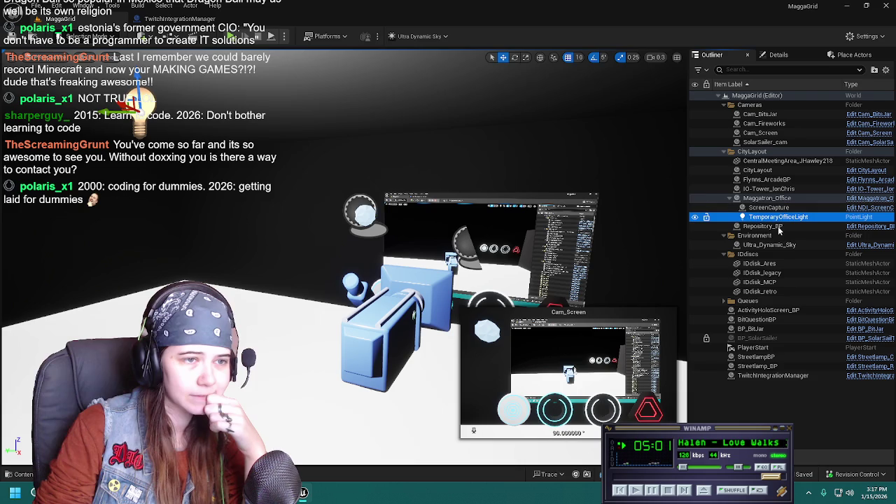
click(179, 18)
click(70, 19)
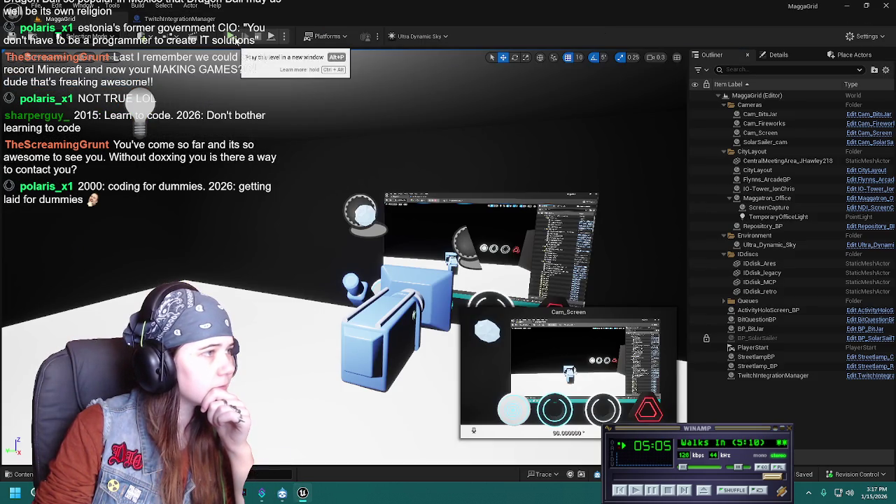
click(271, 36)
click(846, 6)
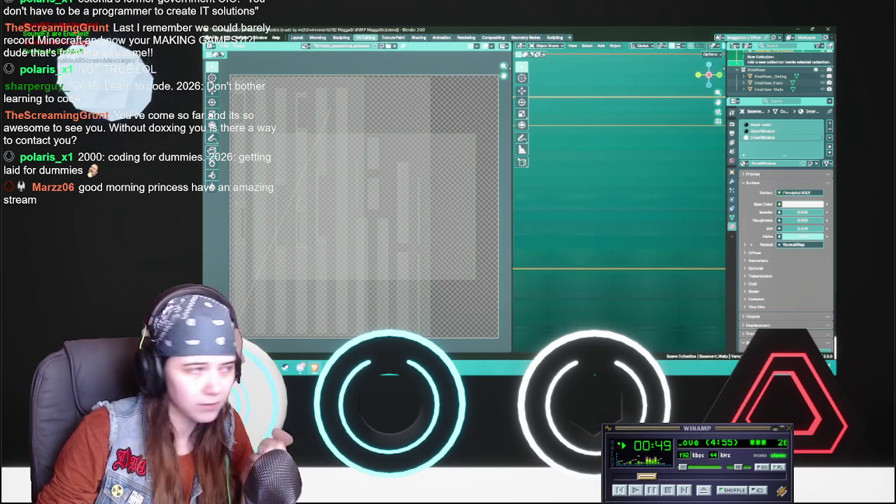
click(802, 30)
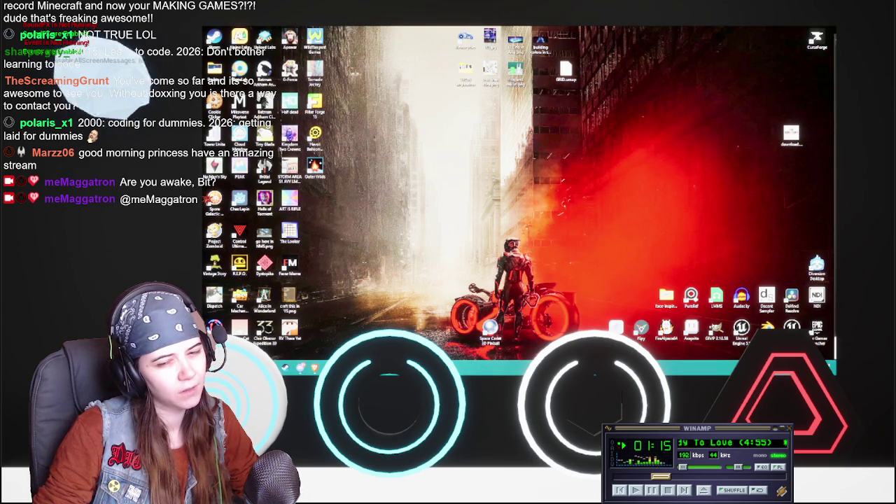
key(alt+Tab)
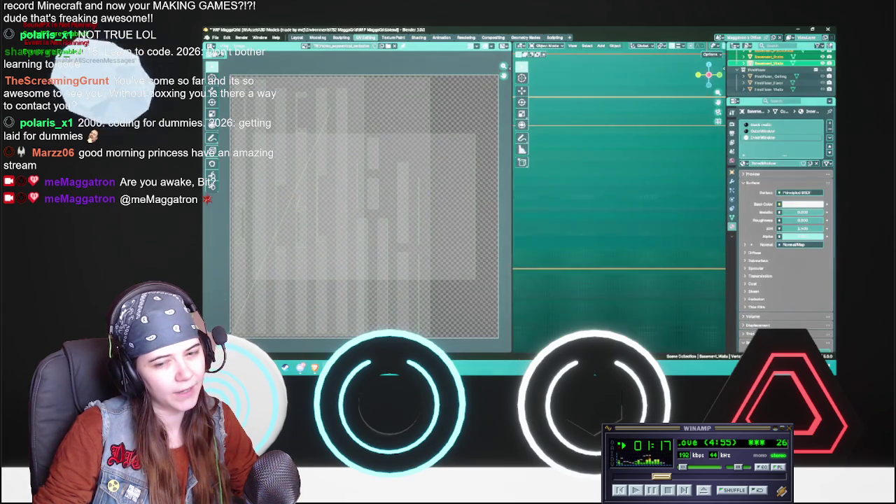
key(alt+Tab)
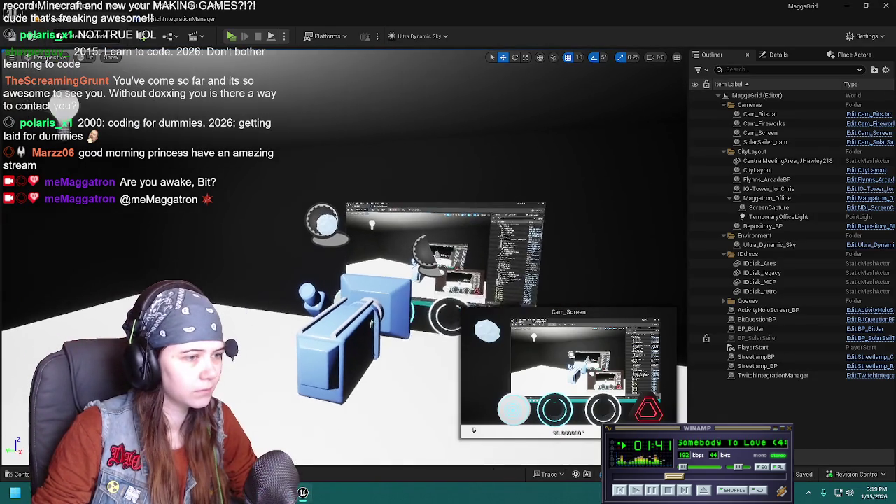
Select the BitQuestionBP sphere and drag it lower along its Z axis
click(305, 224)
mouse_move(350, 280)
right_down()
mouse_move(364, 266)
mouse_move(378, 280)
right_up()
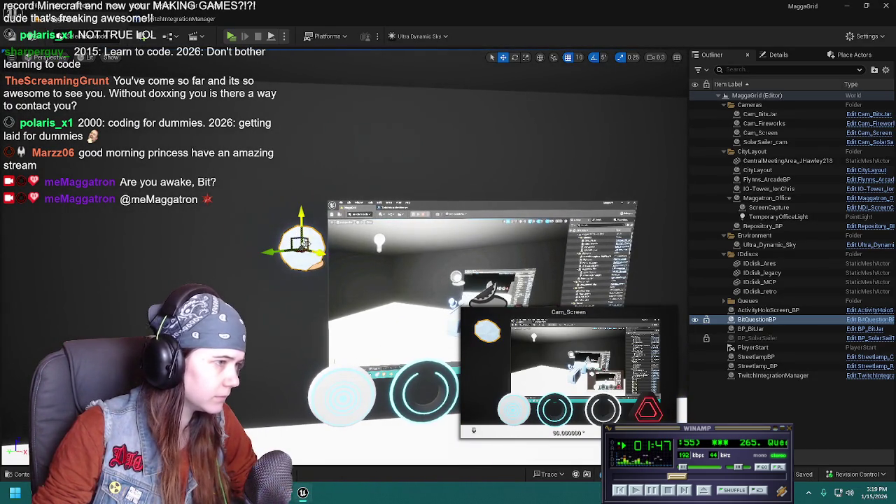
drag(299, 213, 303, 231)
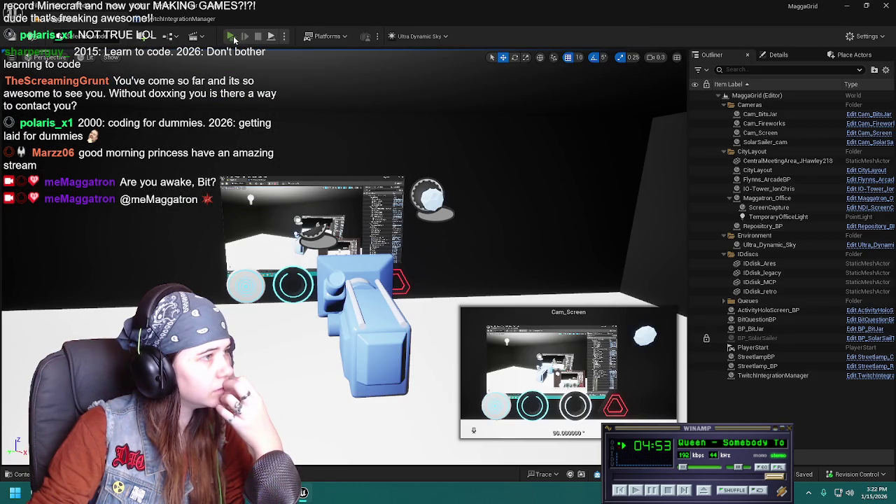
Start a Play In Editor session of the MaggaGrid level
click(231, 37)
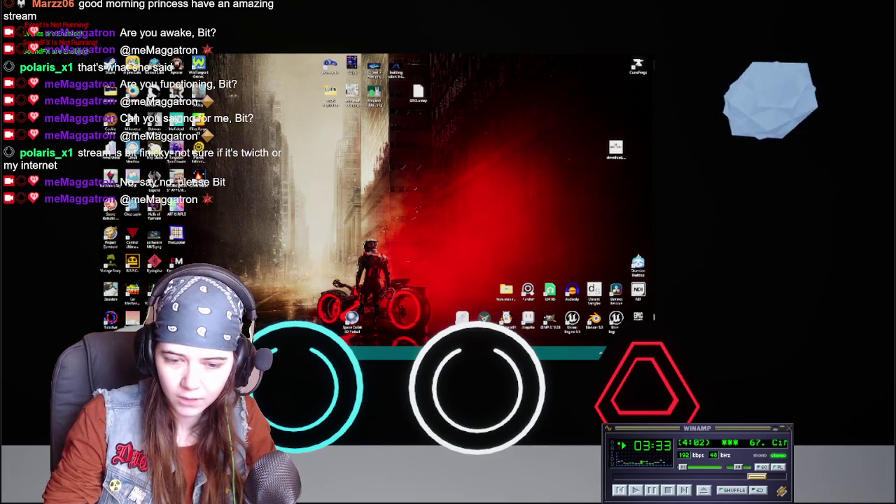
Return to Blender's 3D layout, orbit around the basement walls model, and save the file
key(alt+Tab)
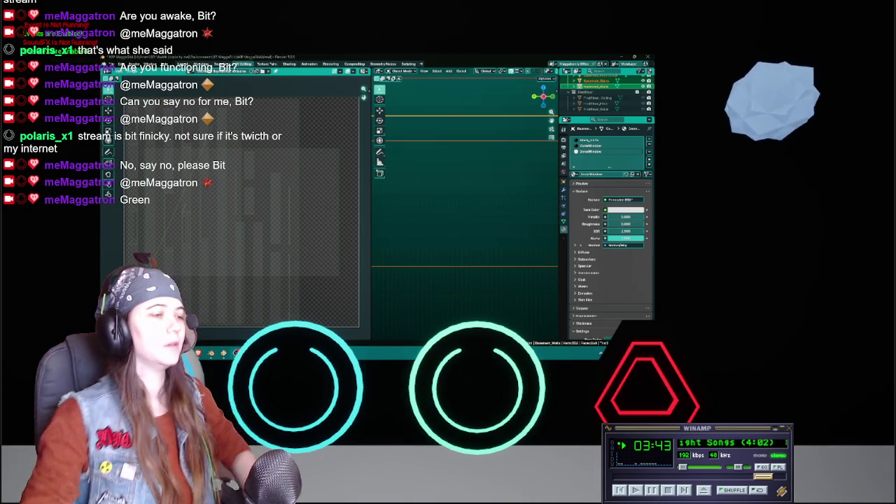
key(ctrl+Page_Up)
scroll(350, 193, down, 3)
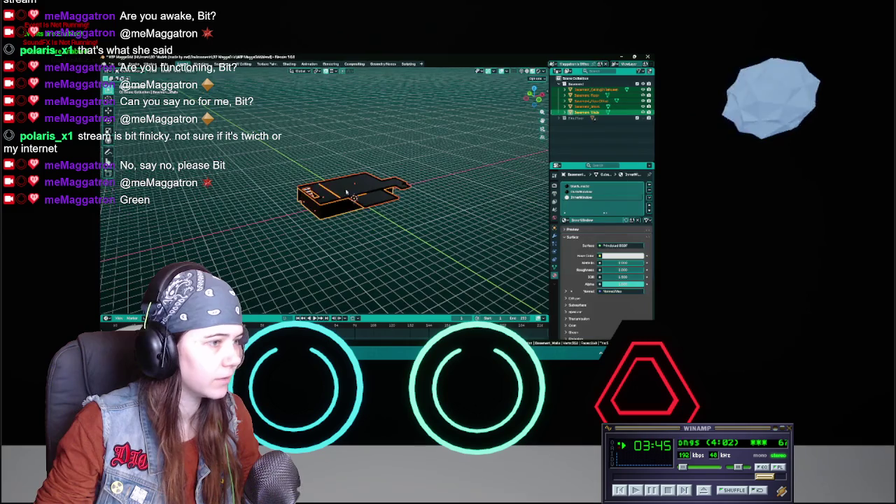
scroll(355, 190, up, 5)
middle_drag(355, 190, 442, 188)
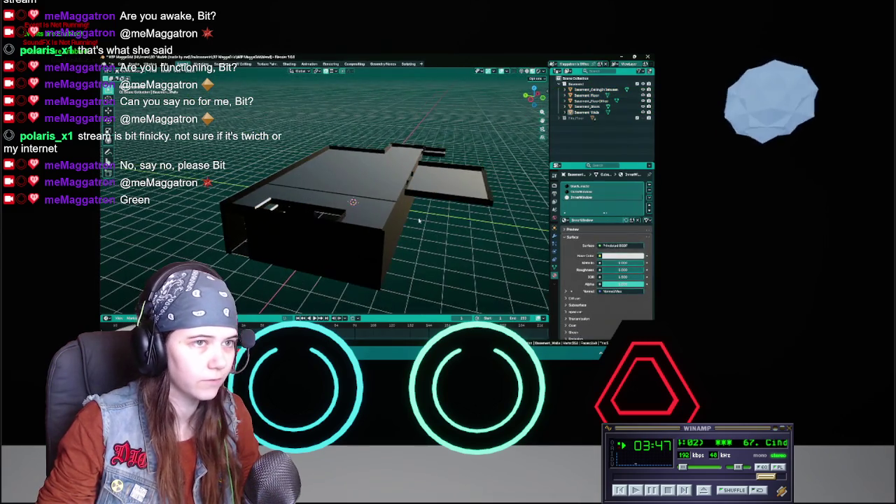
key(ctrl+s)
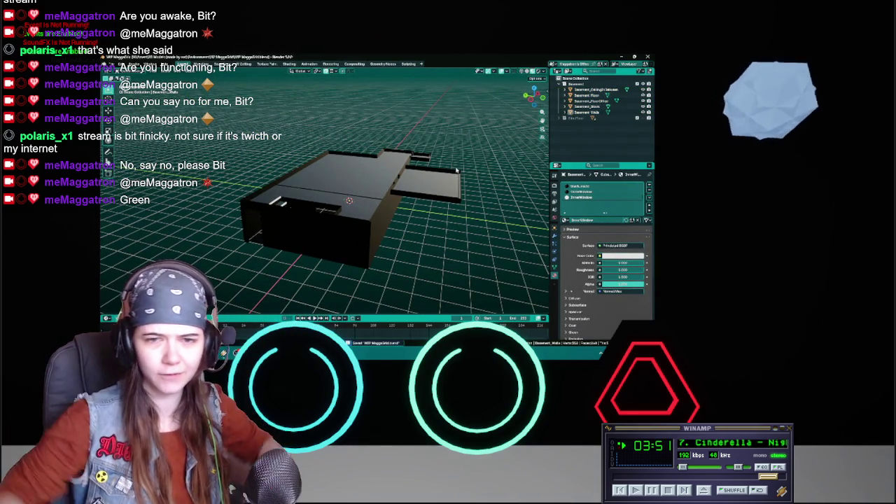
Orbit in close on the basement model, then show and dismiss the scene list
mouse_move(448, 182)
middle_down()
mouse_move(350, 194)
mouse_move(344, 248)
mouse_move(422, 233)
mouse_move(406, 201)
middle_up()
key(ctrl+s)
scroll(408, 205, up, 2)
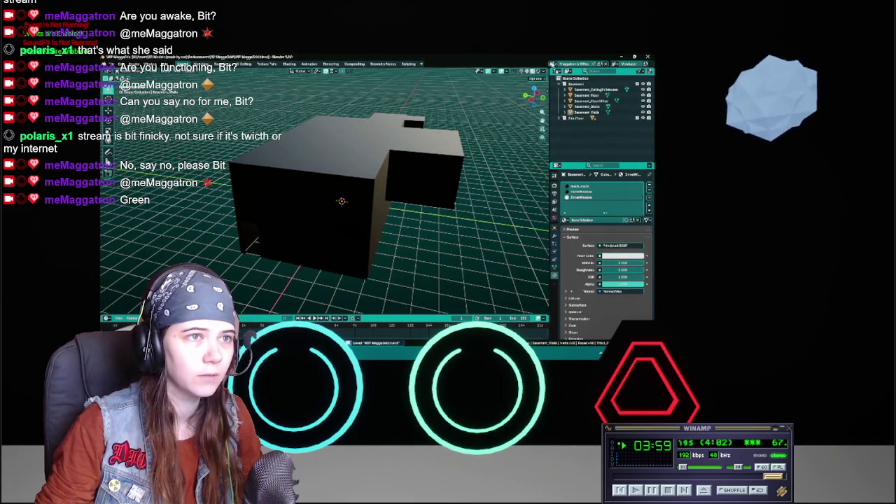
click(560, 64)
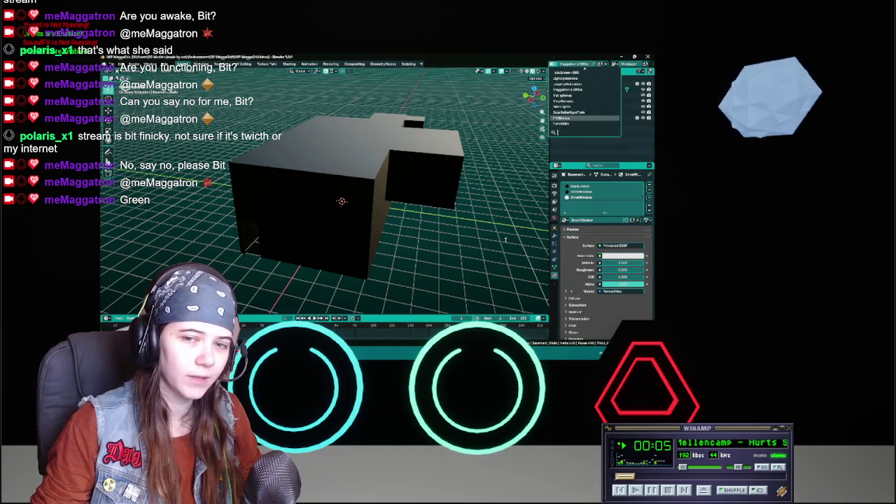
key(Escape)
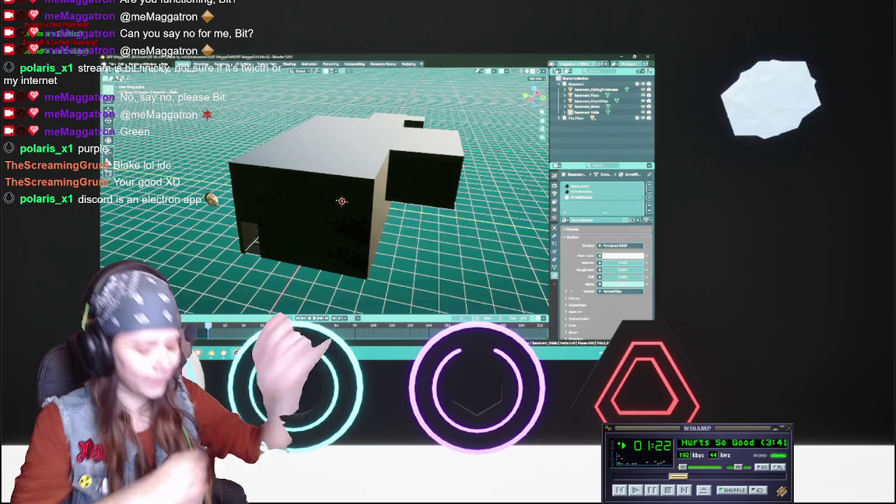
Orbit down to a near-ground view of the basement walls block model
mouse_move(459, 226)
middle_down()
mouse_move(433, 257)
mouse_move(359, 225)
middle_up()
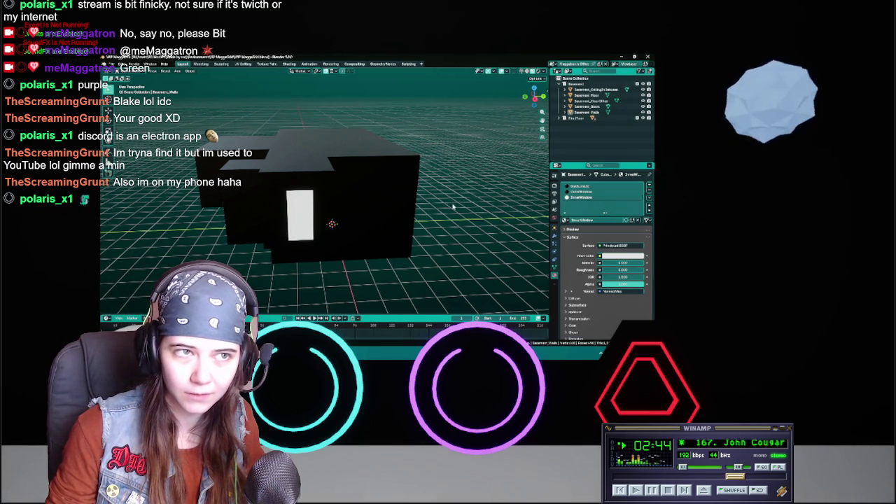
Save WIP MaggaGrid.blend, then orbit until the lit doorway of the basement block faces front
mouse_move(431, 206)
middle_down()
mouse_move(396, 210)
mouse_move(372, 200)
middle_up()
key(ctrl+s)
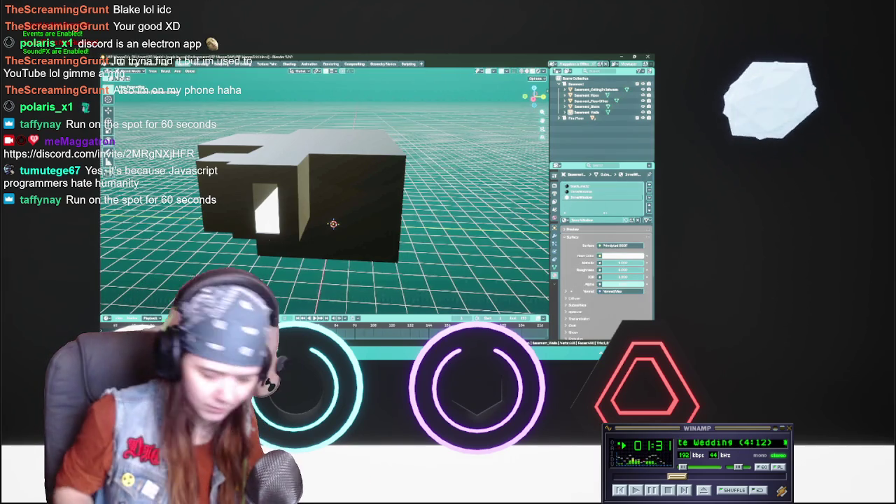
middle_drag(322, 210, 378, 210)
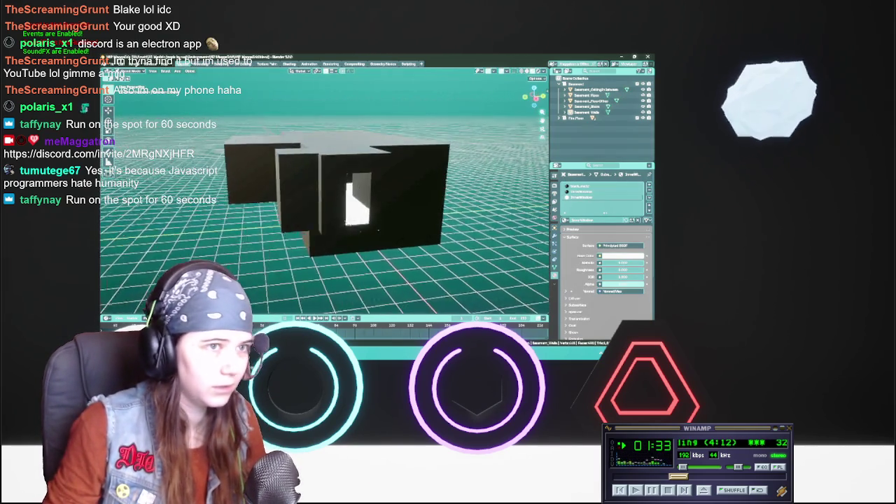
middle_drag(392, 262, 374, 257)
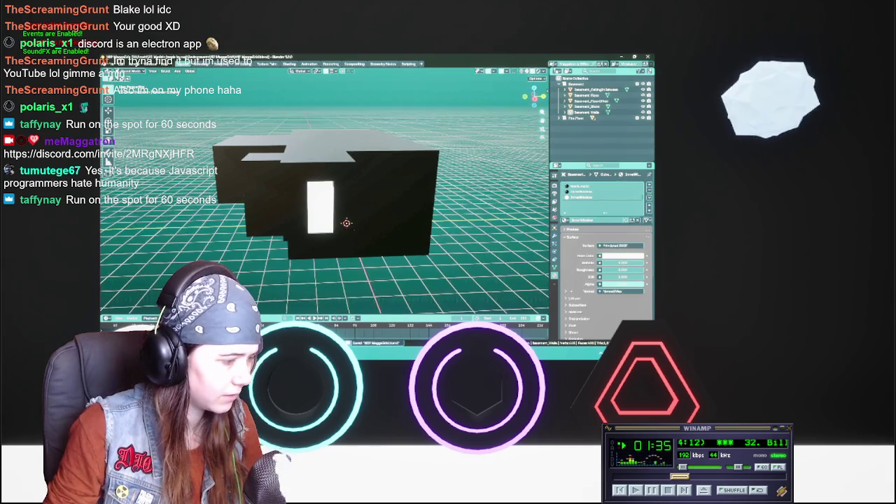
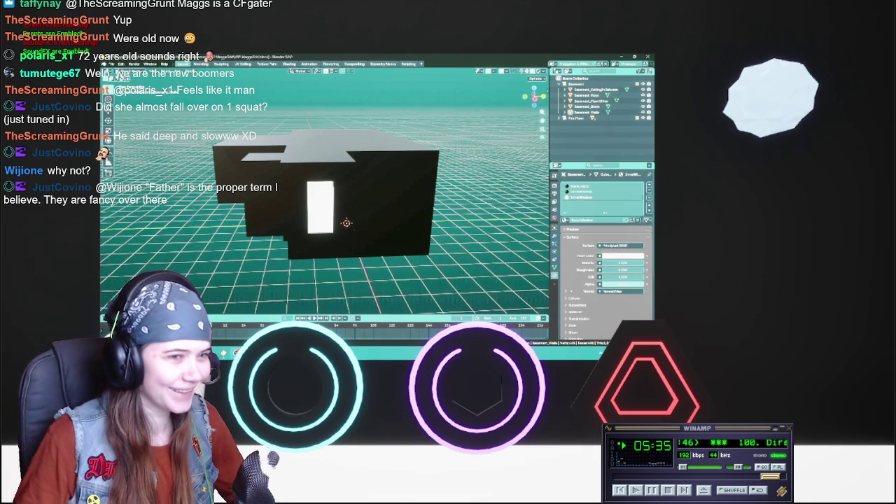
Select and then deselect the building model, and minimize the Blender window
mouse_move(351, 210)
middle_down()
mouse_move(403, 207)
mouse_move(313, 208)
mouse_move(472, 211)
middle_up()
click(407, 206)
click(436, 212)
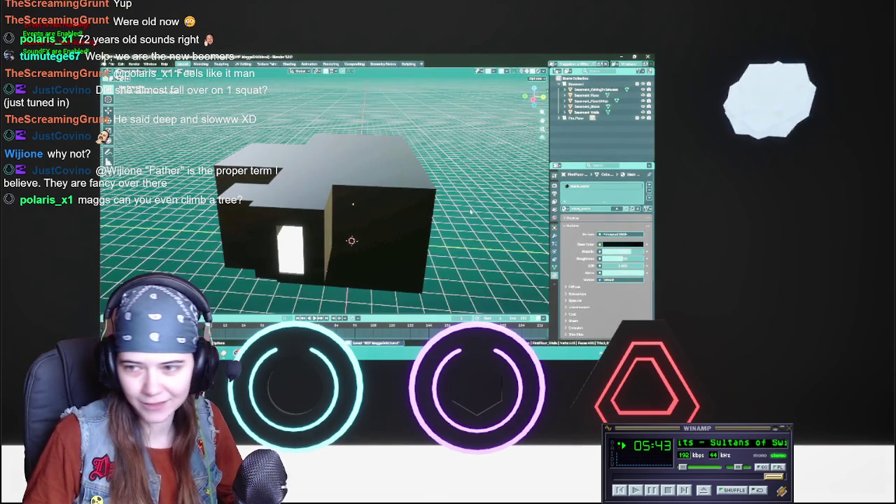
click(622, 57)
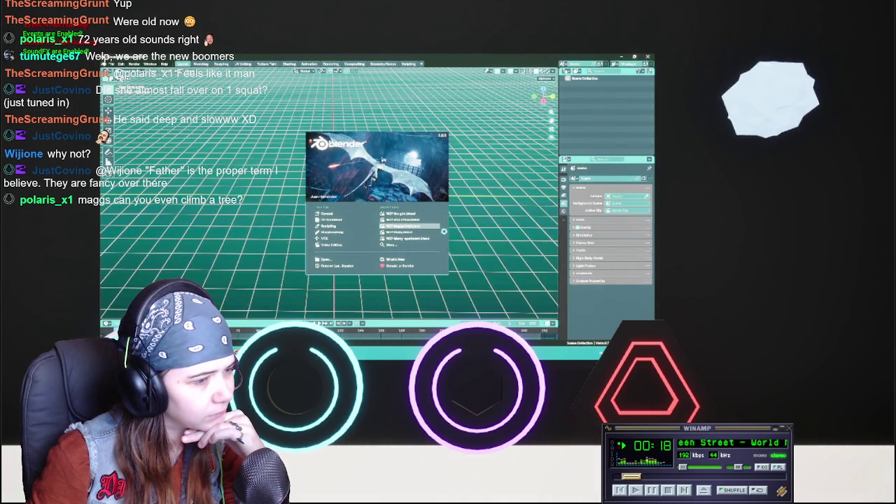
Open the recent WIP MaggsOne project from the splash screen
click(410, 226)
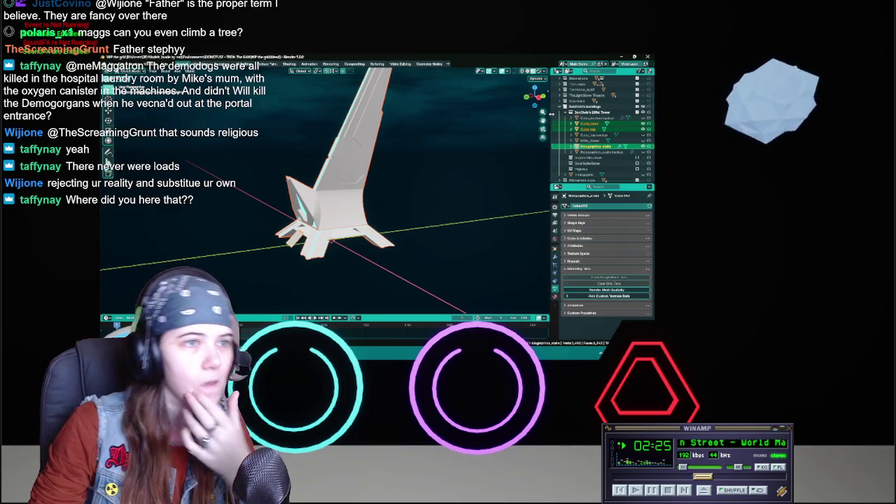
Hide the spire model in the Outliner and bring up the file's scene list
click(565, 112)
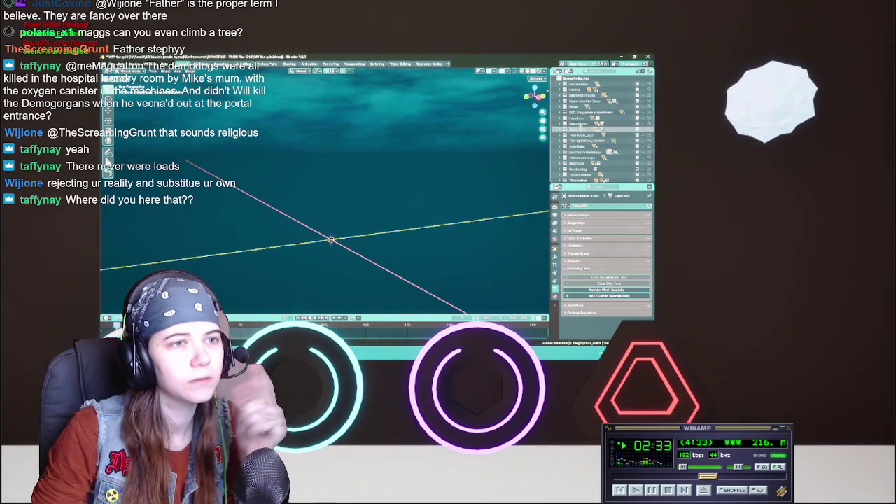
scroll(592, 139, down, 5)
scroll(592, 140, up, 2)
scroll(602, 126, up, 3)
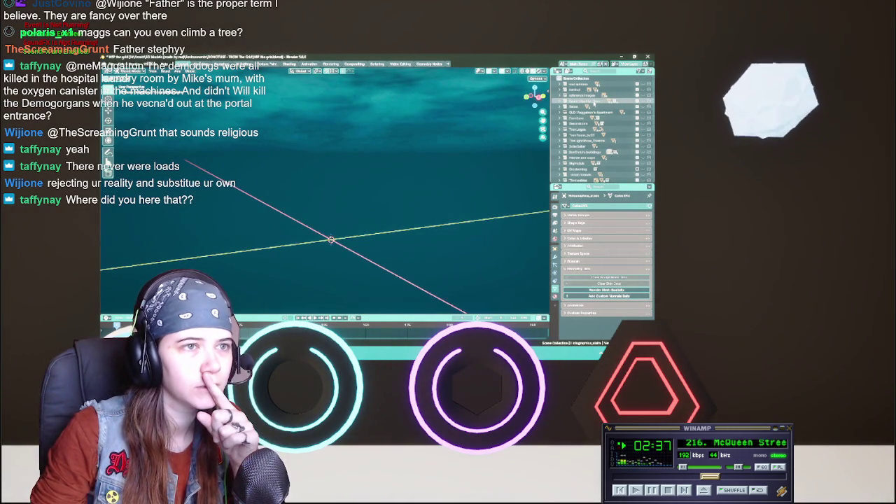
key(m)
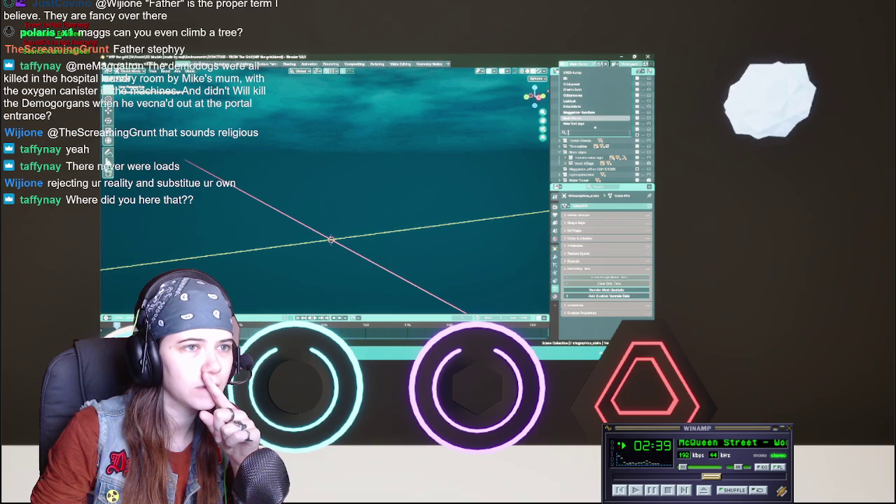
Switch to a different scene and save the file as WIP the grid.blend
scroll(595, 119, down, 3)
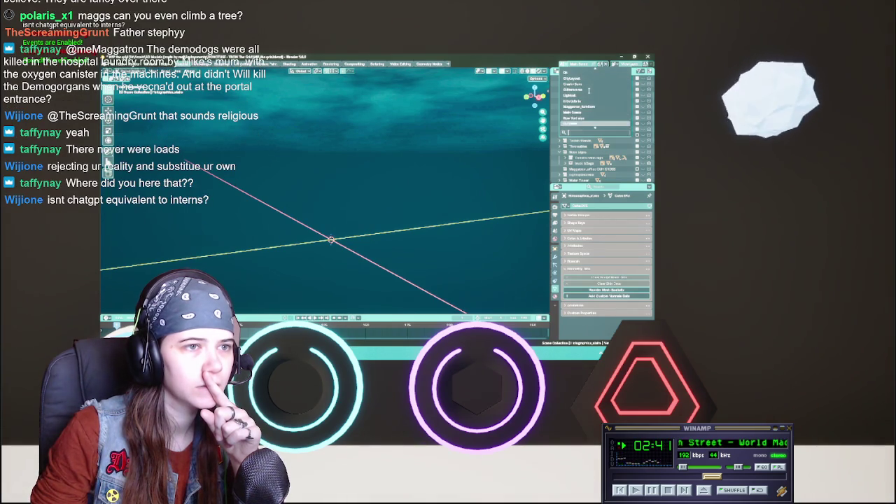
scroll(596, 122, up, 3)
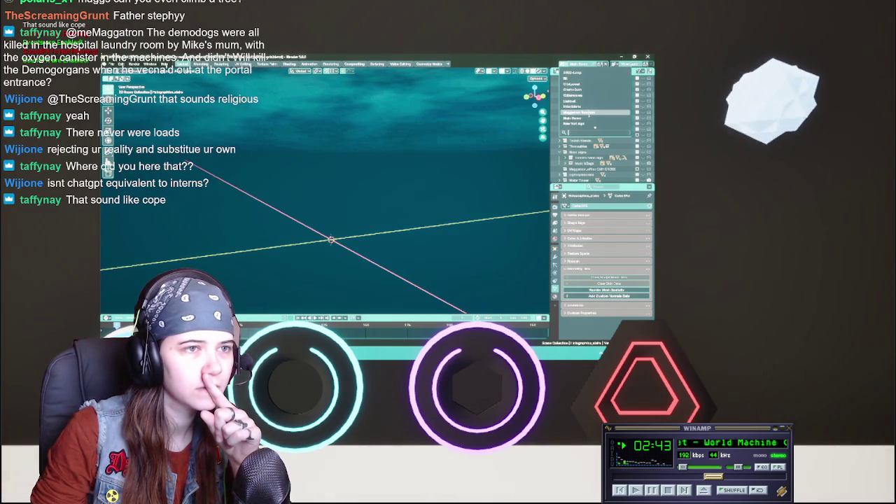
key(Return)
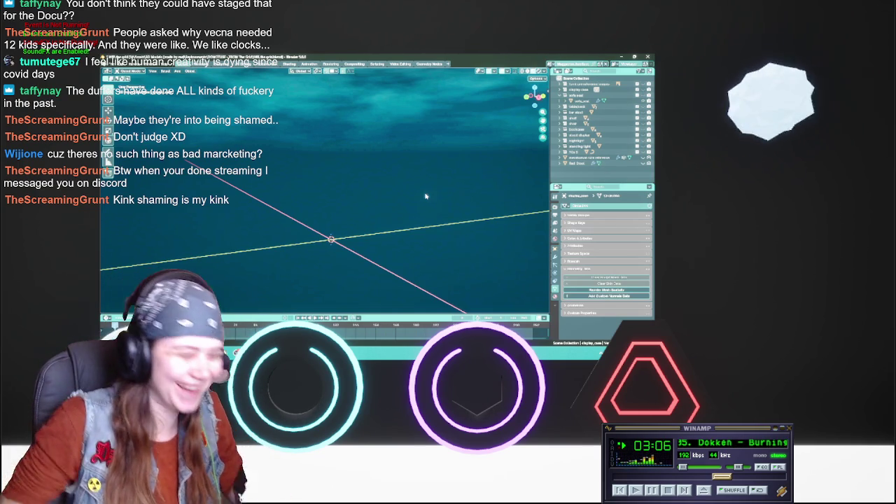
key(ctrl+s)
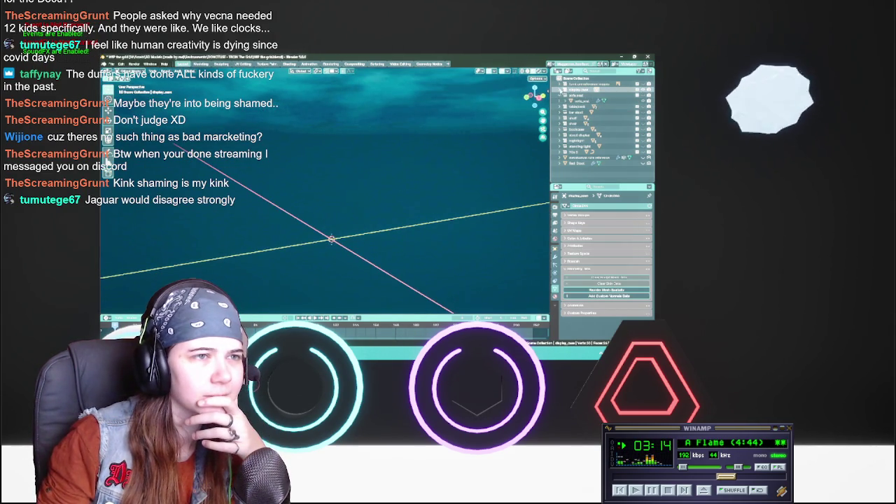
Expand the display case collection, select its object and show its transform values
click(562, 90)
click(592, 95)
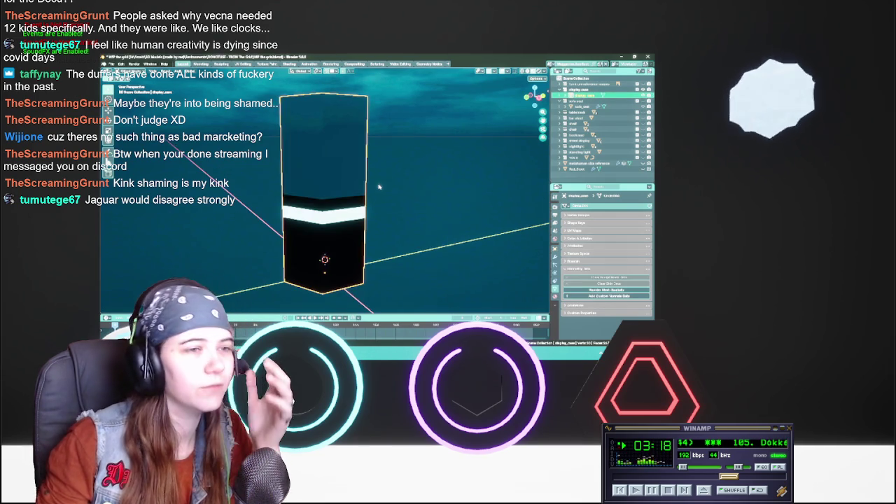
click(555, 246)
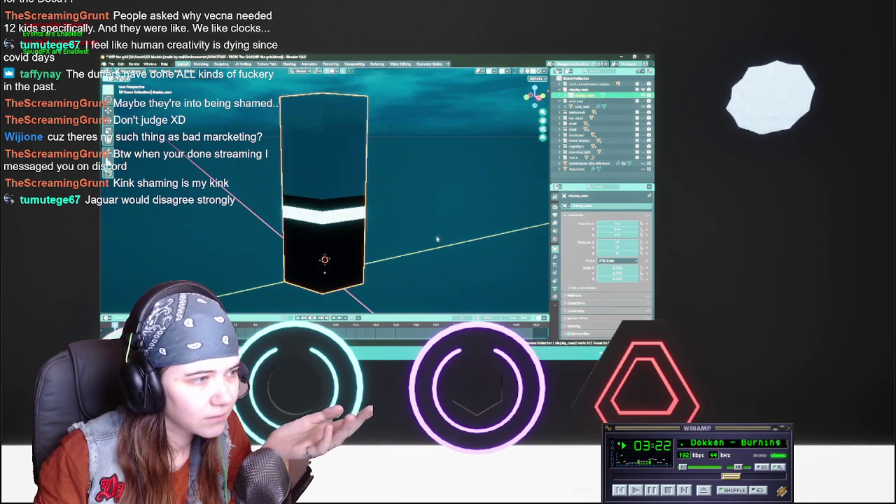
middle_drag(450, 242, 401, 240)
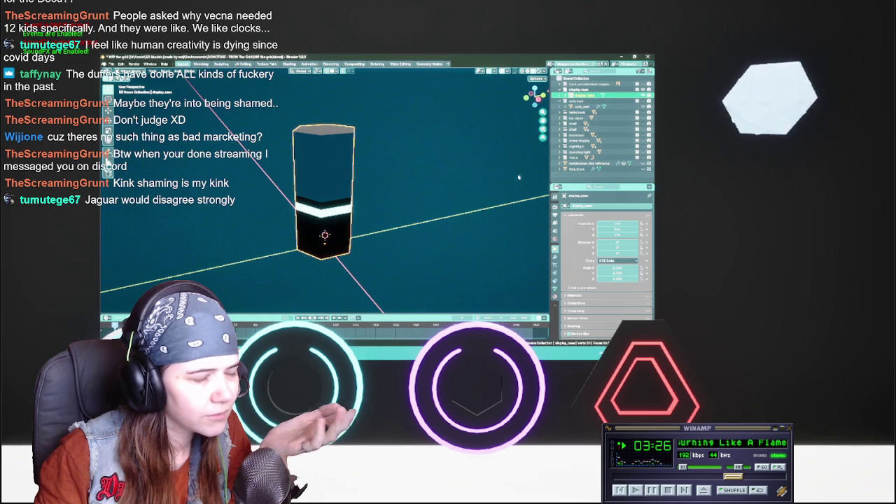
Hide the display case column and small dark object, then reveal and select the white table top
click(637, 94)
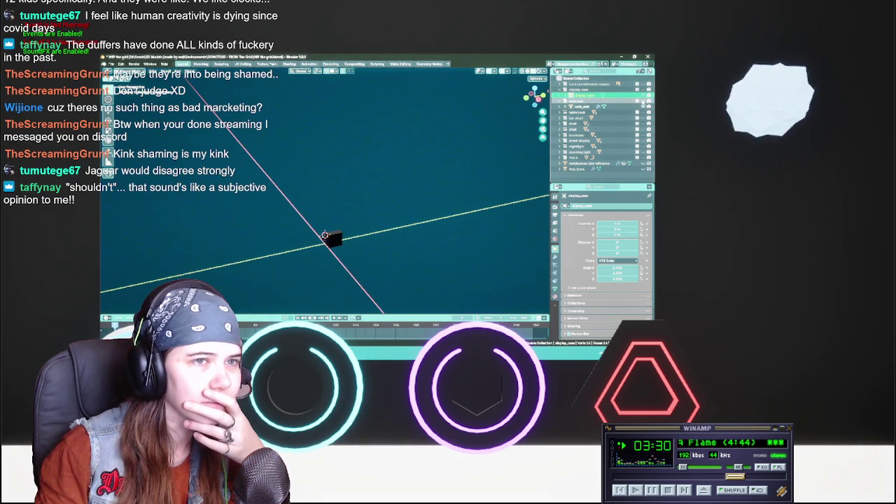
click(633, 112)
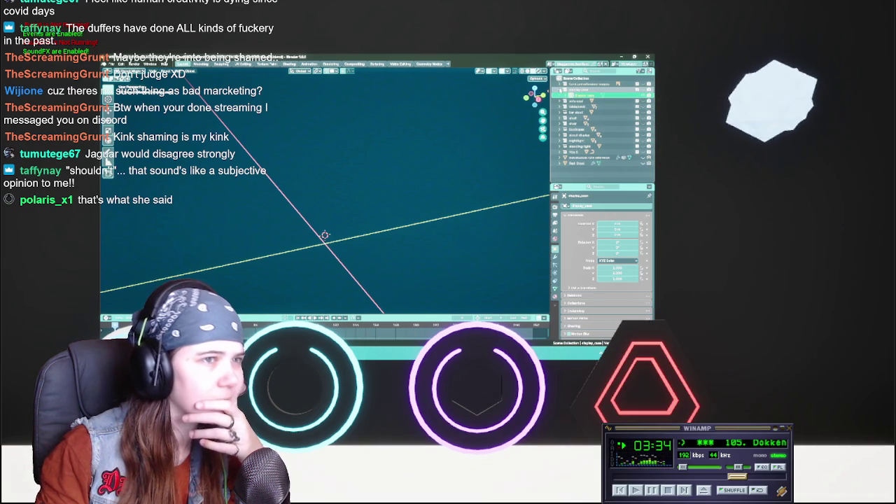
click(637, 101)
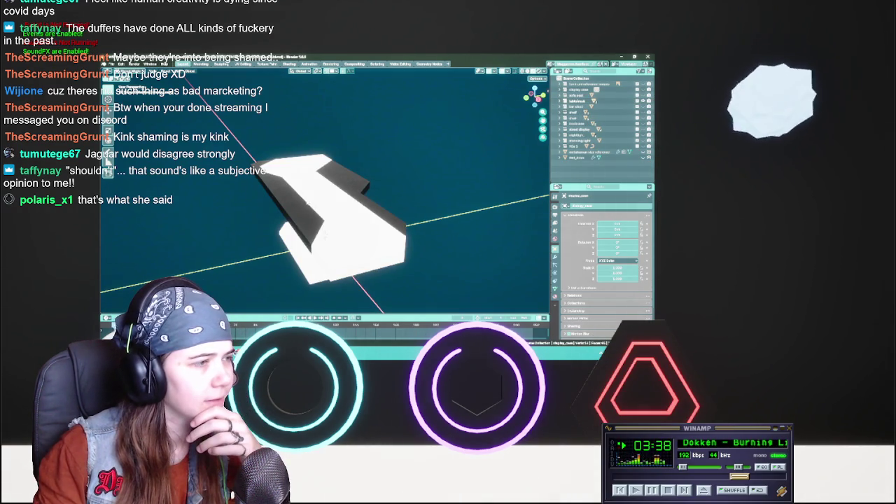
middle_drag(308, 201, 366, 207)
click(366, 207)
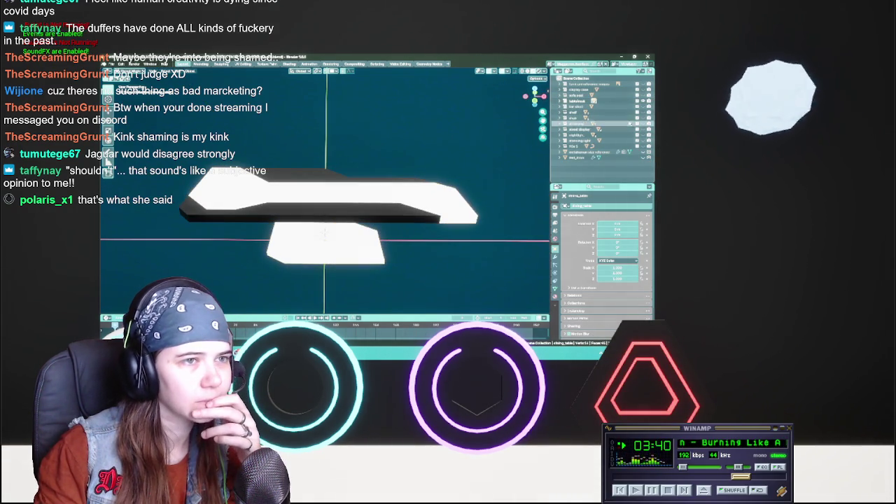
Hide the table top, then preview the stool, monitor screen and chair, hiding each again
click(637, 101)
click(638, 107)
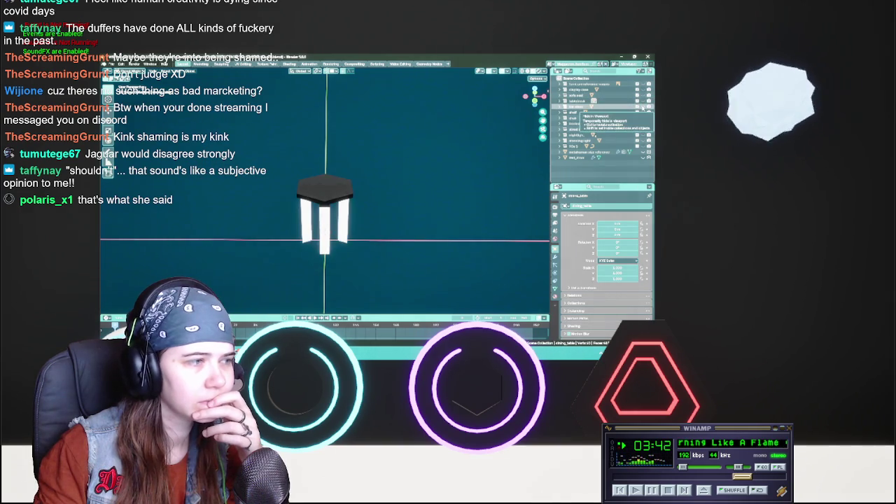
click(637, 107)
click(637, 112)
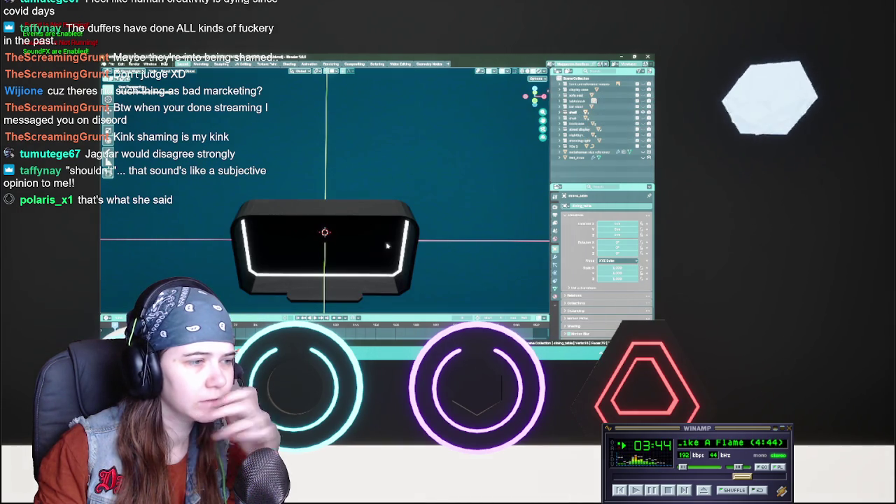
click(638, 112)
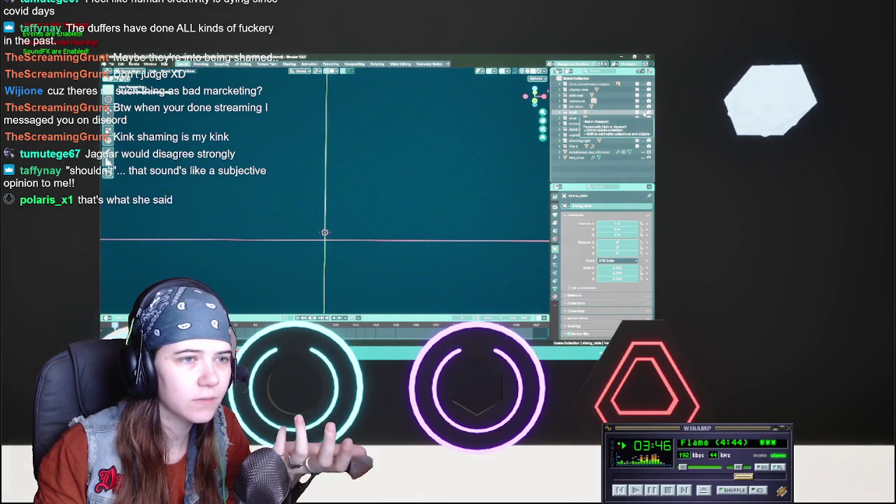
click(637, 118)
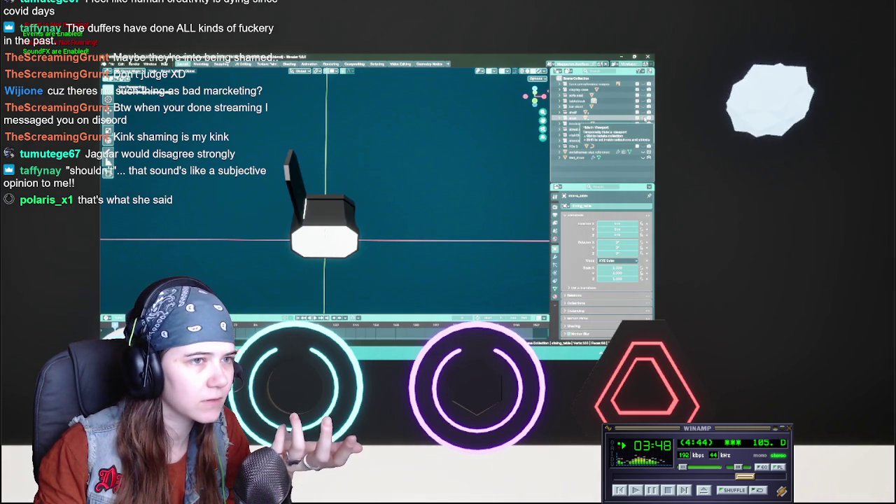
click(637, 123)
key(KP_Decimal)
Briefly show the shelving and the two-panel light-blue object, then hide them
click(637, 134)
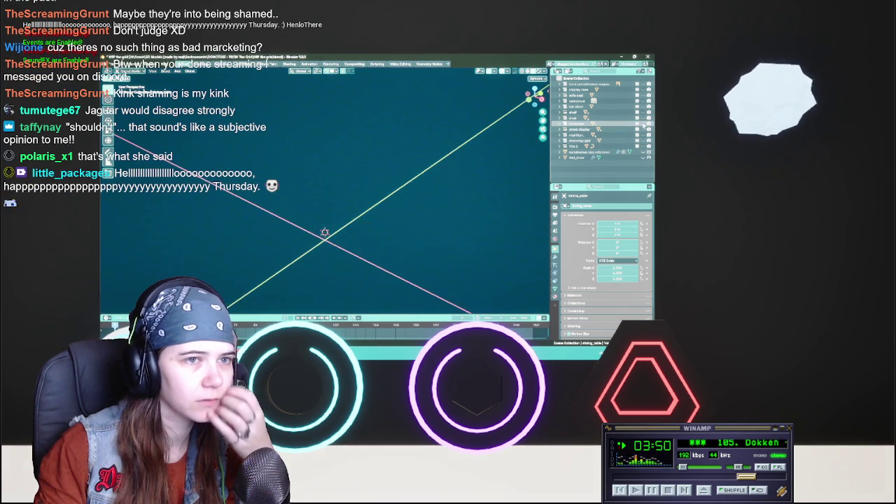
mouse_move(350, 231)
middle_down()
mouse_move(328, 253)
mouse_move(352, 244)
middle_up()
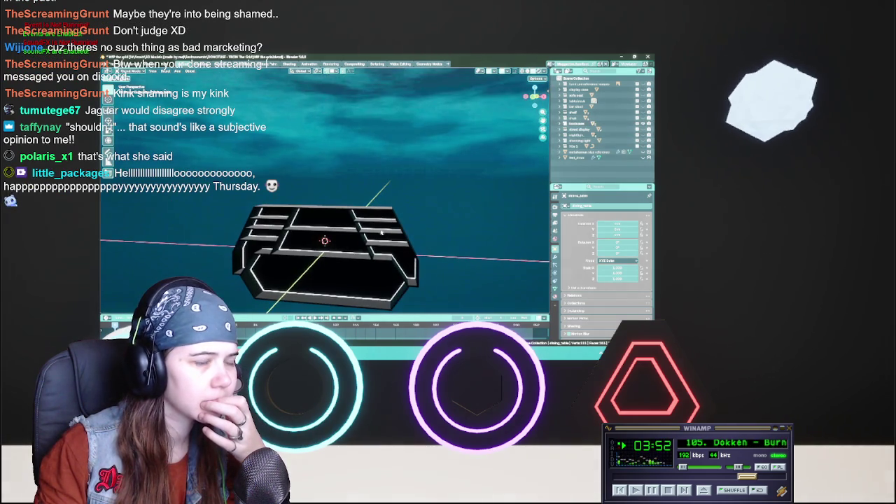
click(637, 134)
click(644, 129)
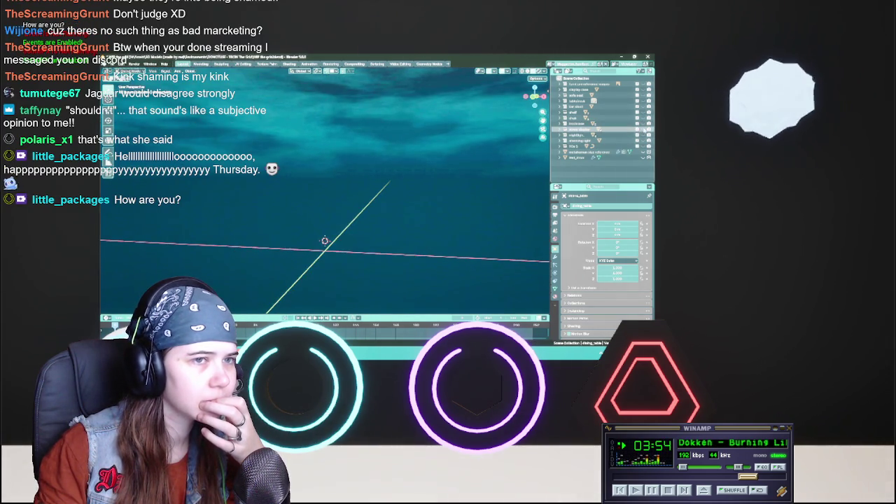
scroll(498, 166, down, 3)
scroll(497, 166, down, 2)
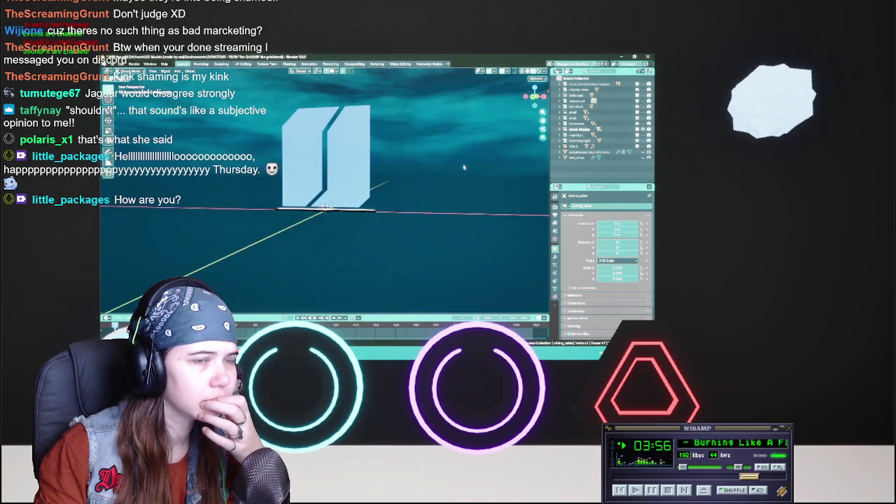
click(643, 136)
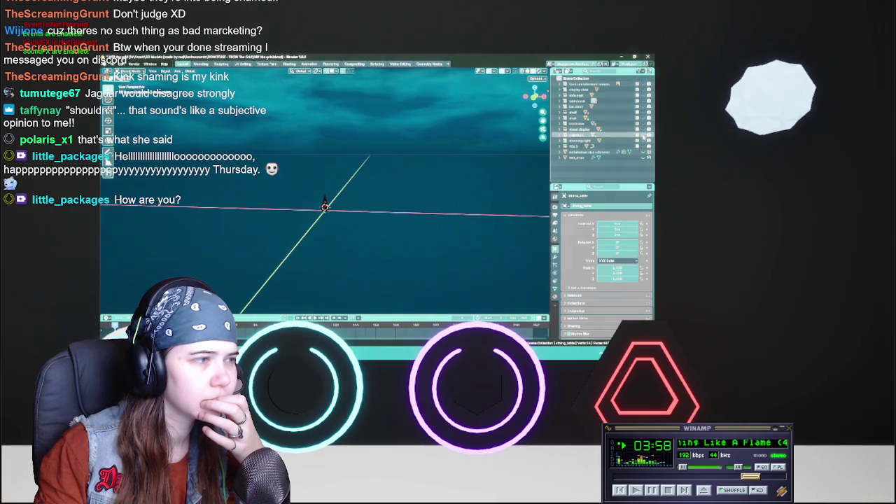
Preview the black cone, white bar, chain-link lattice and red stool, then bring up the scene list
click(624, 147)
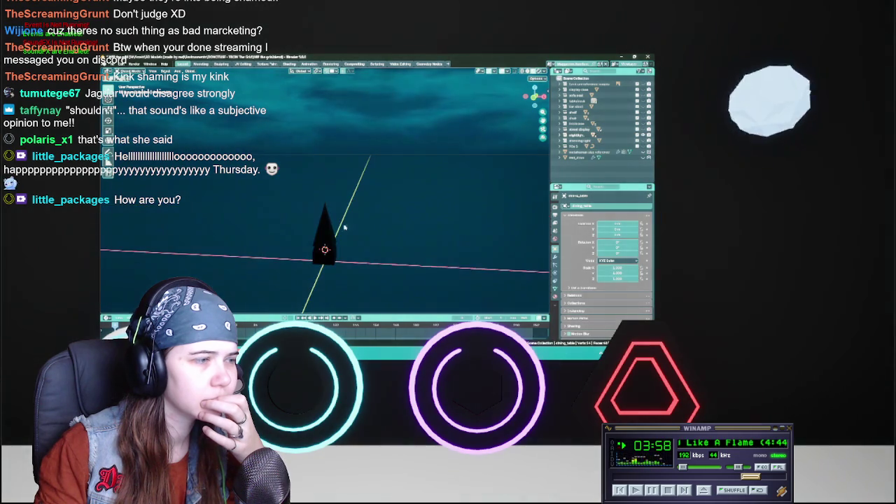
click(644, 141)
middle_drag(482, 196, 447, 202)
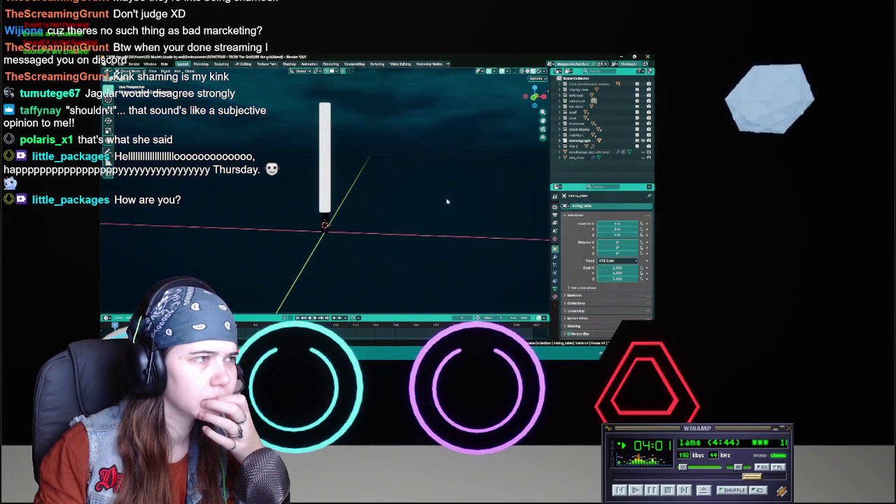
click(643, 141)
click(644, 146)
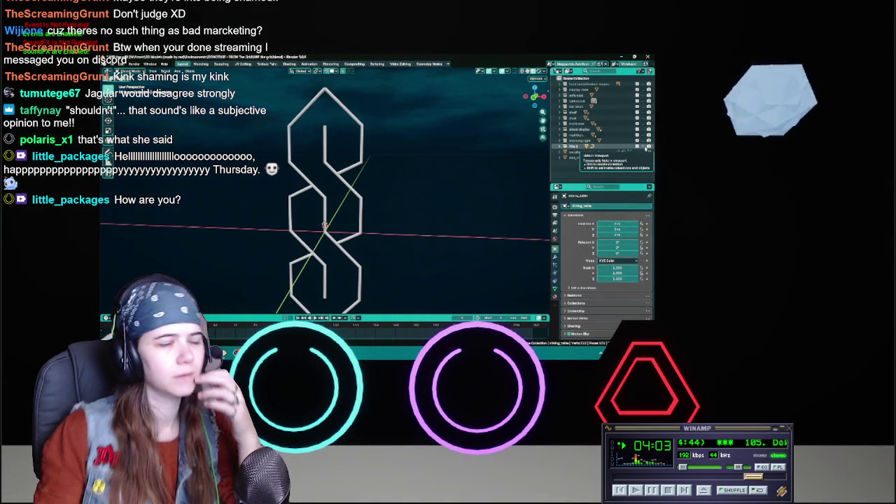
click(644, 147)
click(644, 141)
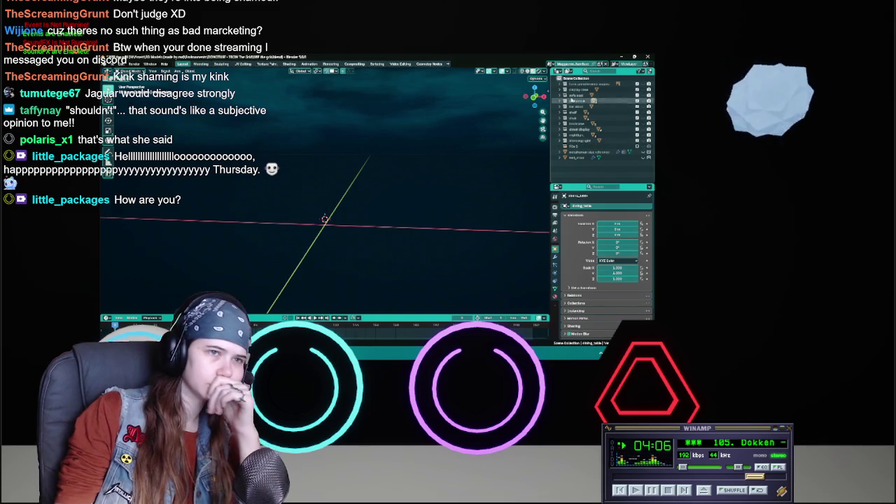
click(643, 157)
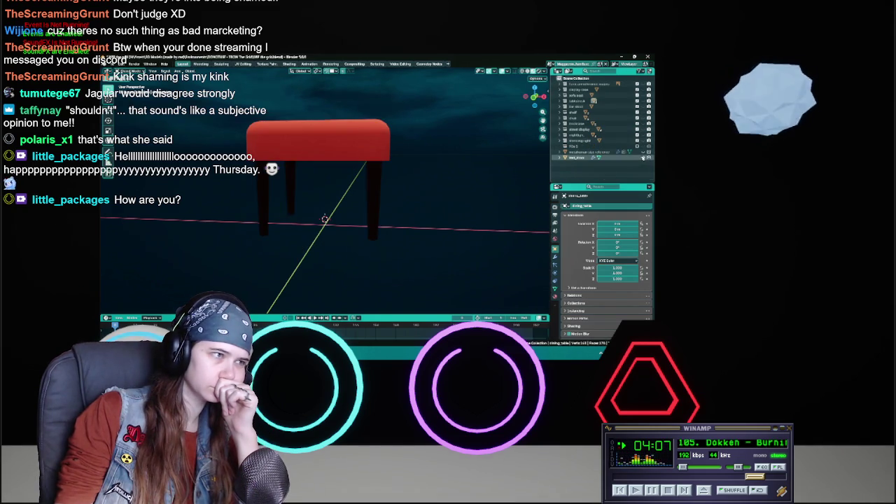
click(644, 157)
click(571, 64)
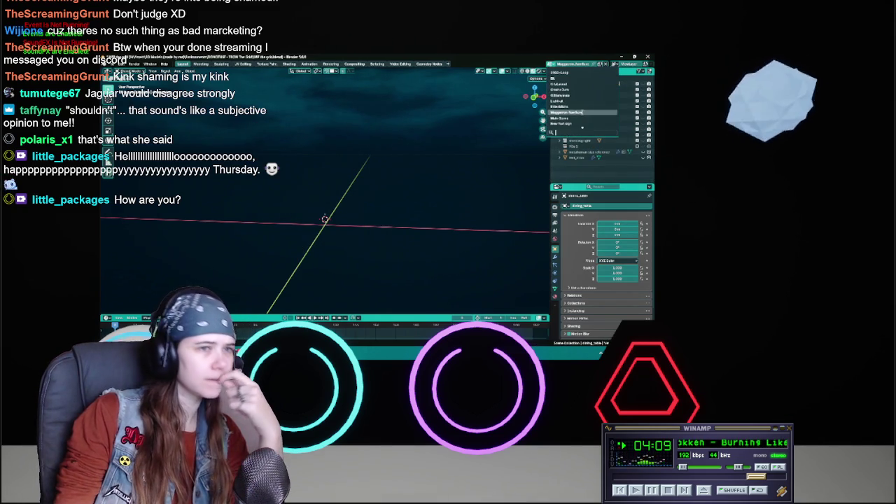
Switch to the purple-background scene, then to the road-layout city scene viewed from the top
scroll(582, 112, down, 3)
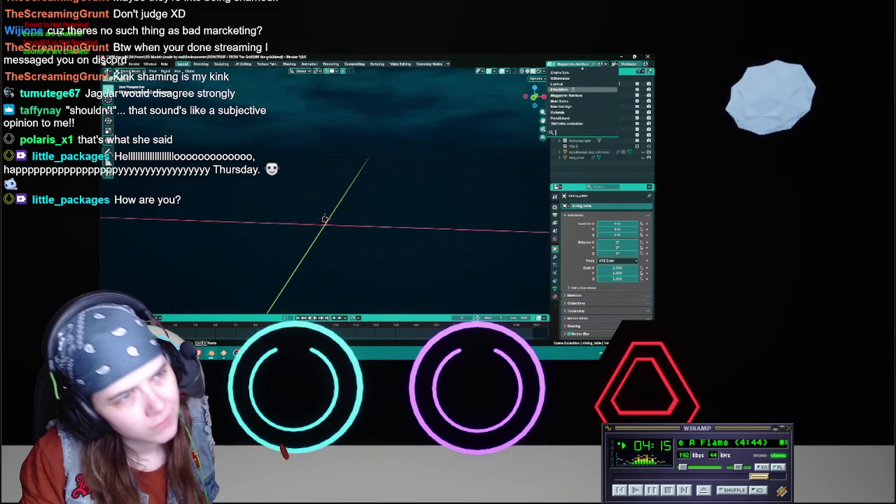
click(570, 95)
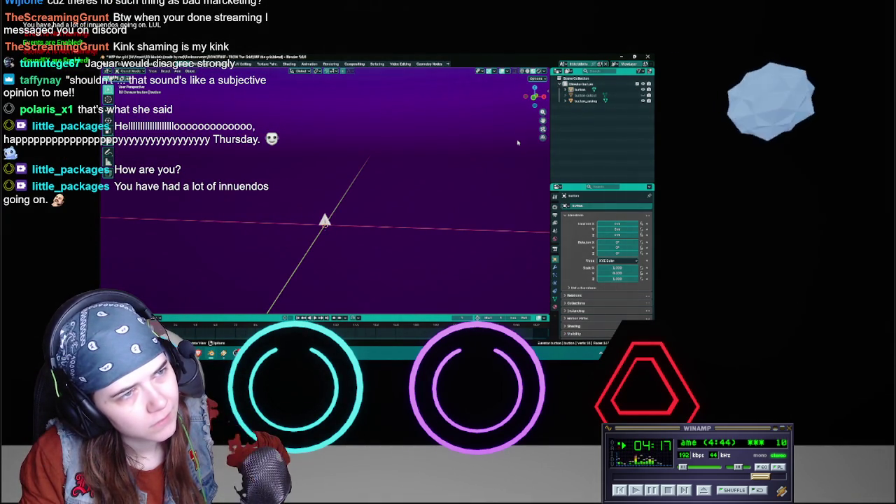
click(576, 64)
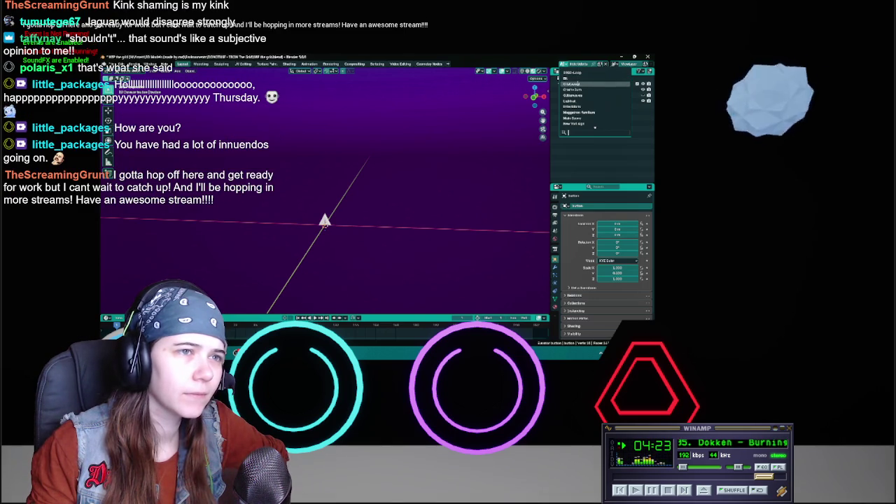
click(578, 85)
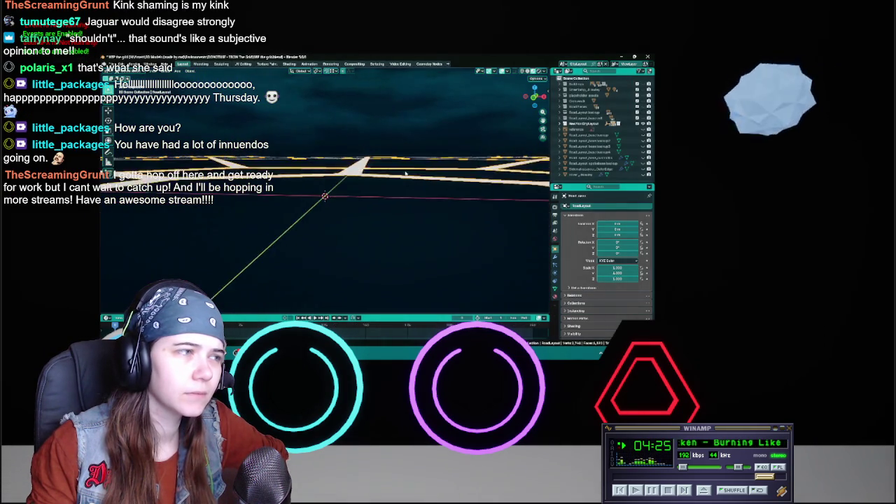
key(KP_7)
scroll(403, 203, up, 2)
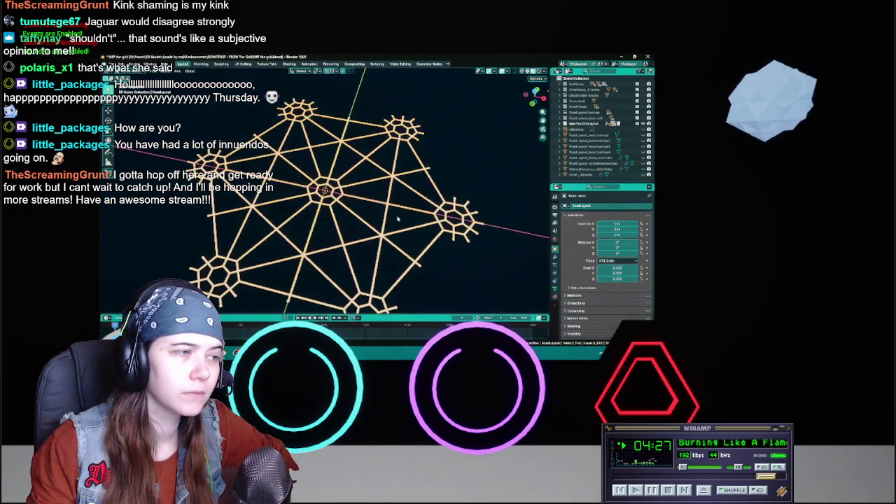
scroll(411, 214, up, 2)
Switch to the blue-textured plane scene, then on to another scene with different collections
click(576, 63)
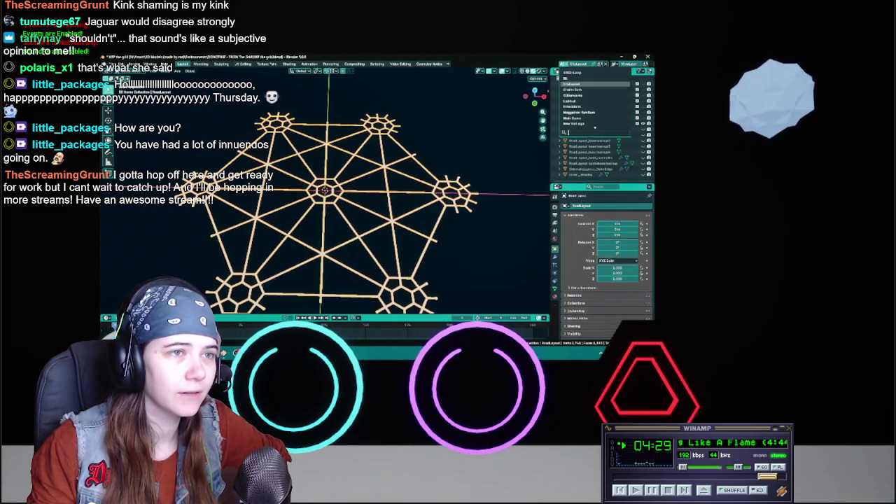
click(581, 95)
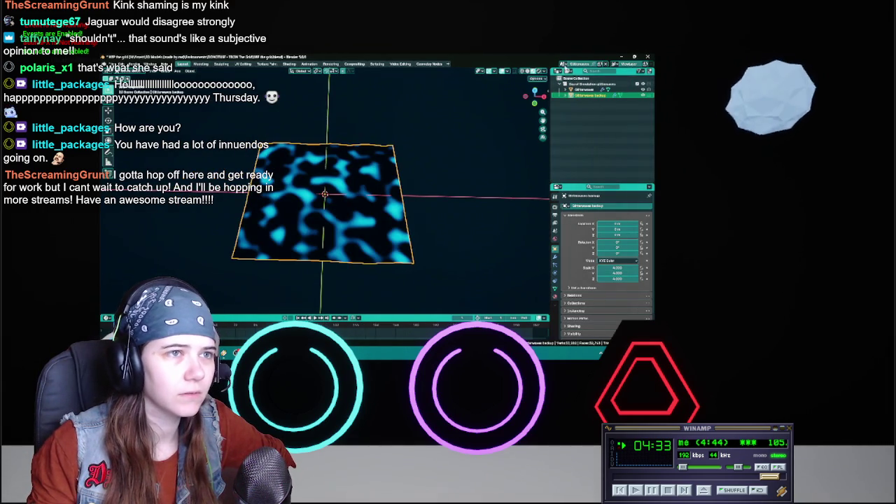
click(567, 67)
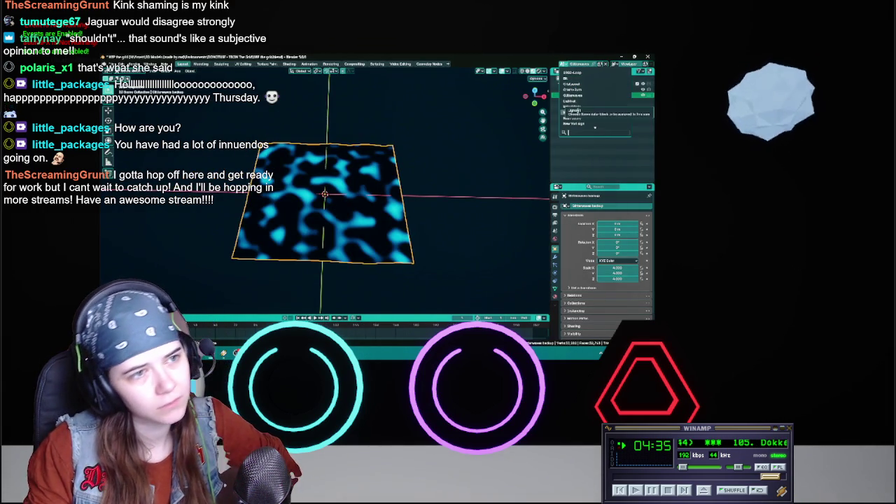
scroll(581, 106, down, 3)
click(578, 105)
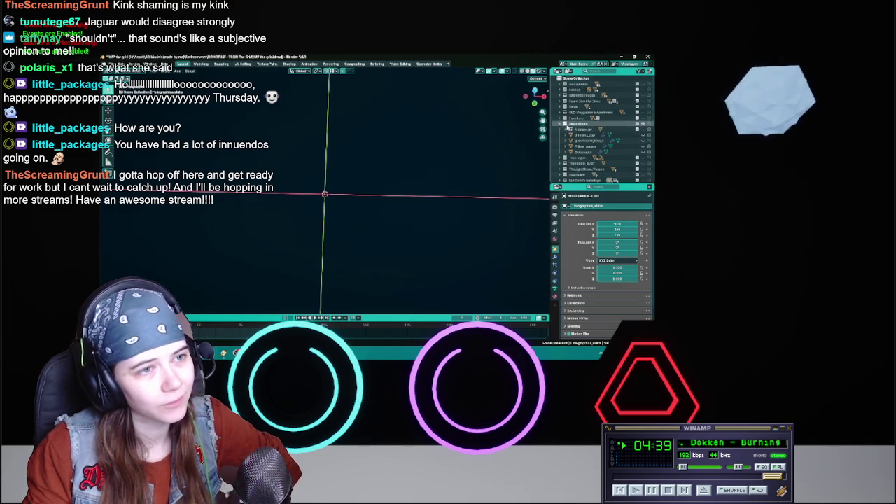
Expand the Descanso collection and toggle its grid of white planes on and off
click(565, 123)
click(644, 151)
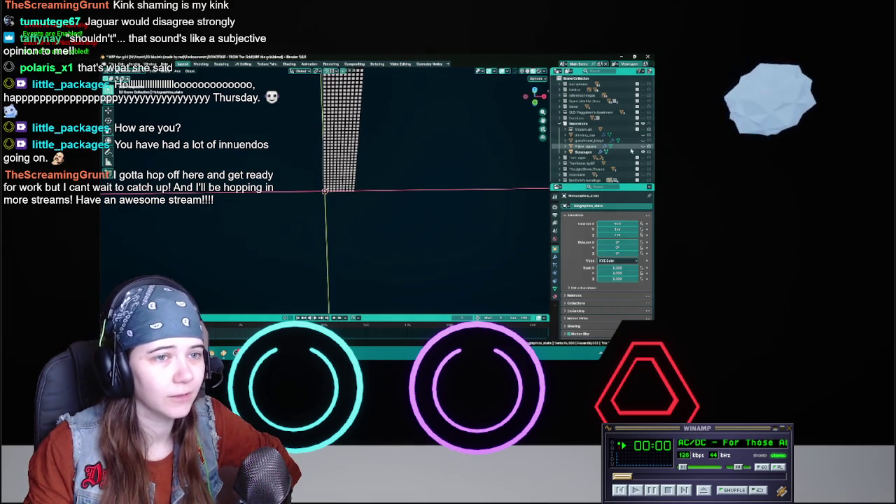
click(644, 152)
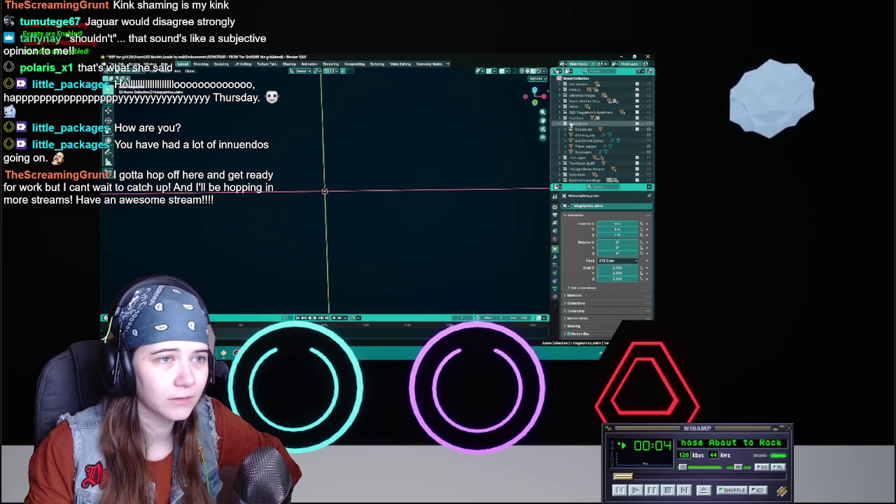
scroll(571, 140, down, 2)
scroll(580, 152, down, 3)
scroll(586, 163, down, 3)
scroll(587, 162, down, 2)
scroll(587, 161, down, 2)
scroll(587, 161, down, 2)
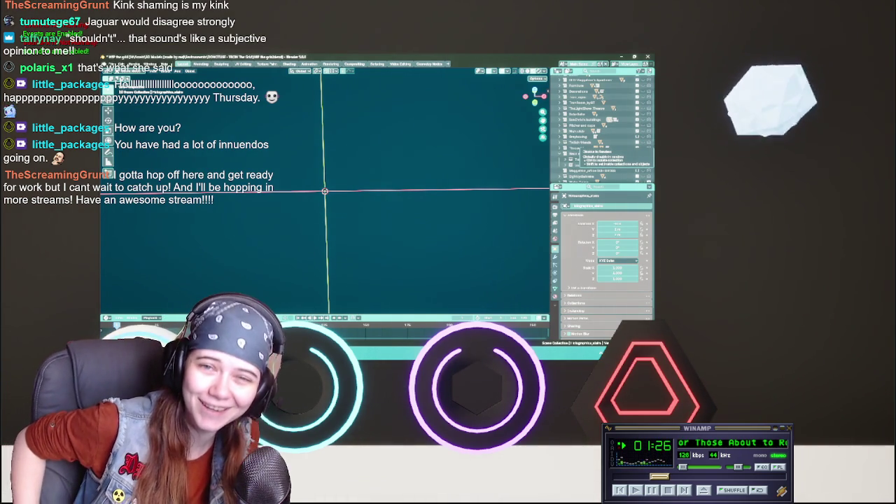
scroll(603, 123, down, 3)
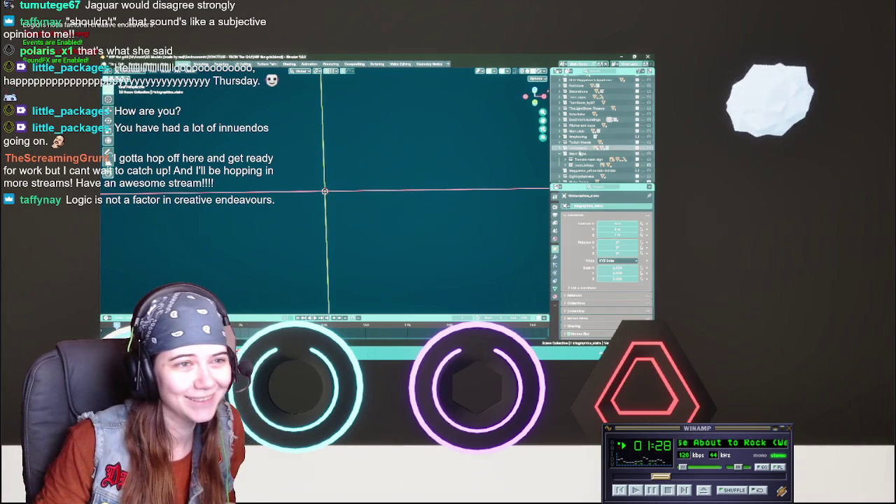
scroll(602, 122, down, 3)
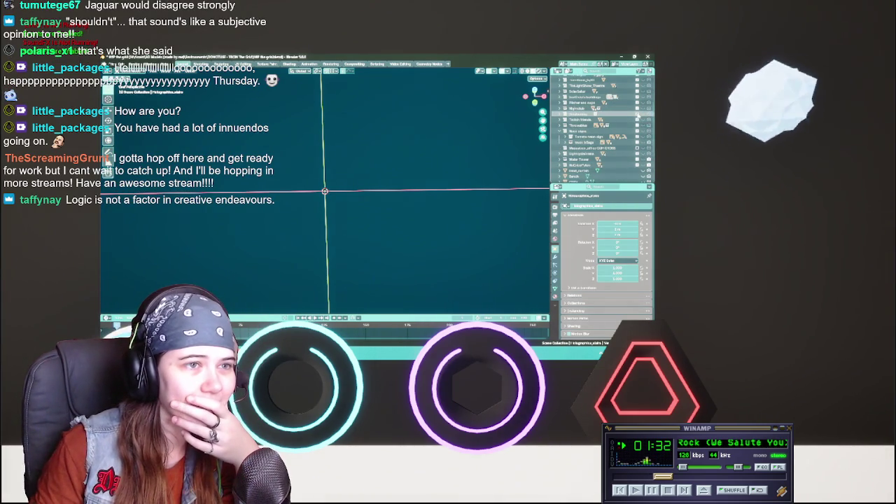
scroll(638, 117, down, 2)
scroll(610, 142, down, 2)
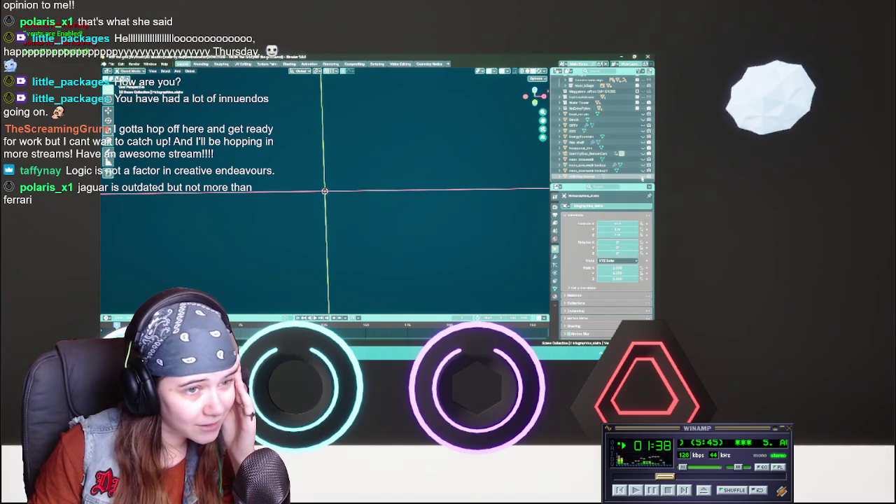
click(599, 177)
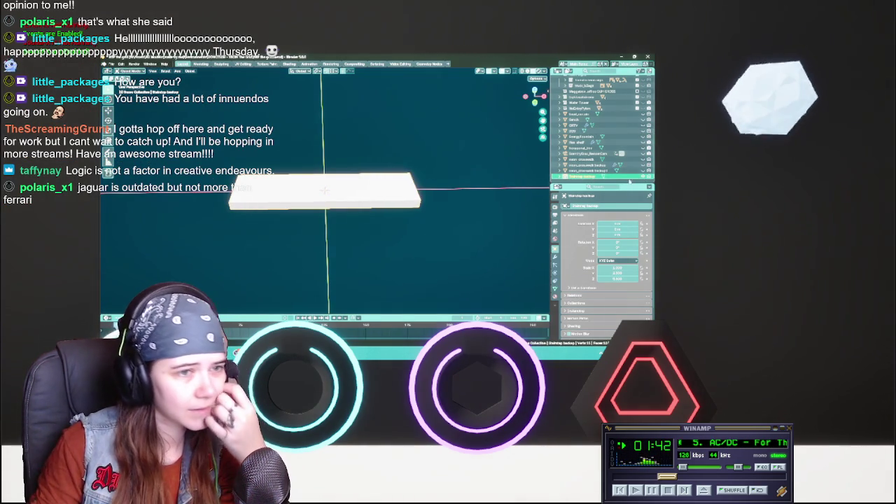
Hide the white slab, preview and hide the hexagonal fountain, and view the hexagon frame straight on
click(593, 160)
click(593, 148)
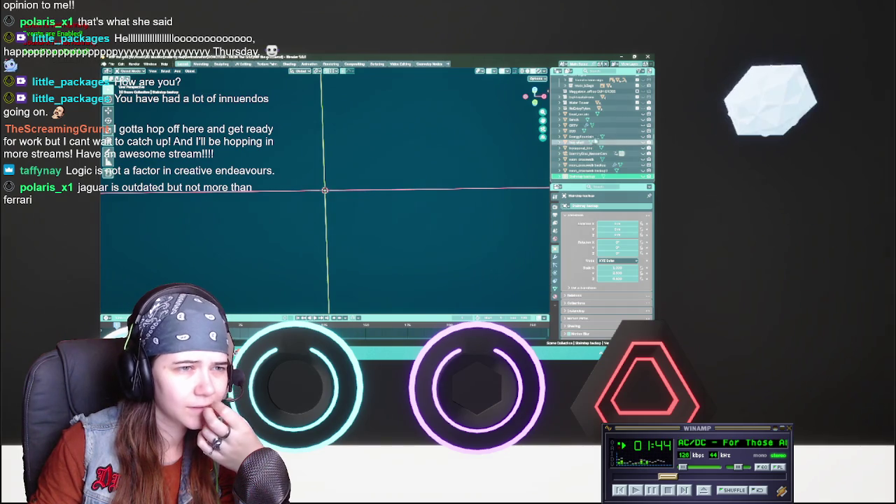
click(593, 133)
scroll(399, 190, up, 3)
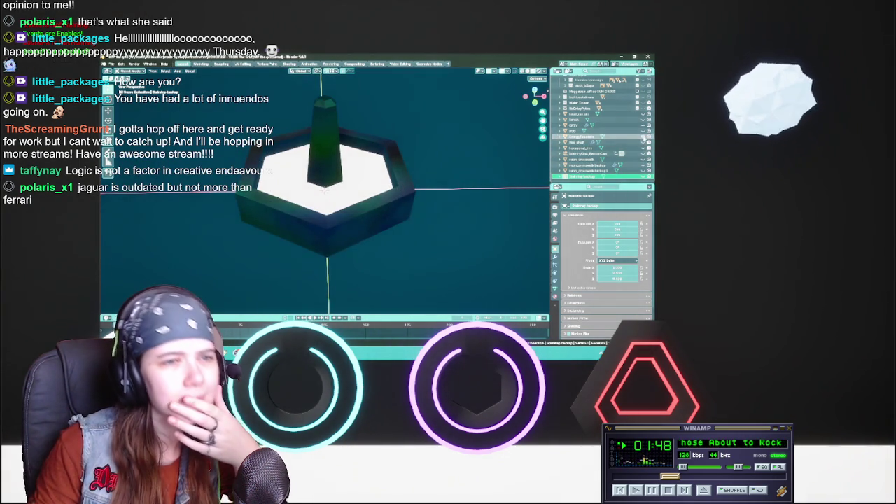
click(634, 148)
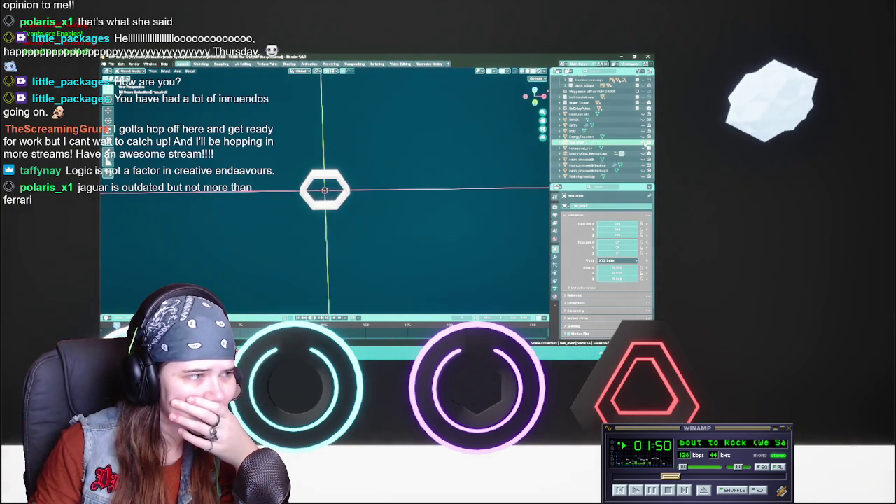
mouse_move(364, 182)
middle_down()
mouse_move(406, 202)
mouse_move(319, 199)
mouse_move(380, 203)
middle_up()
key(Tab)
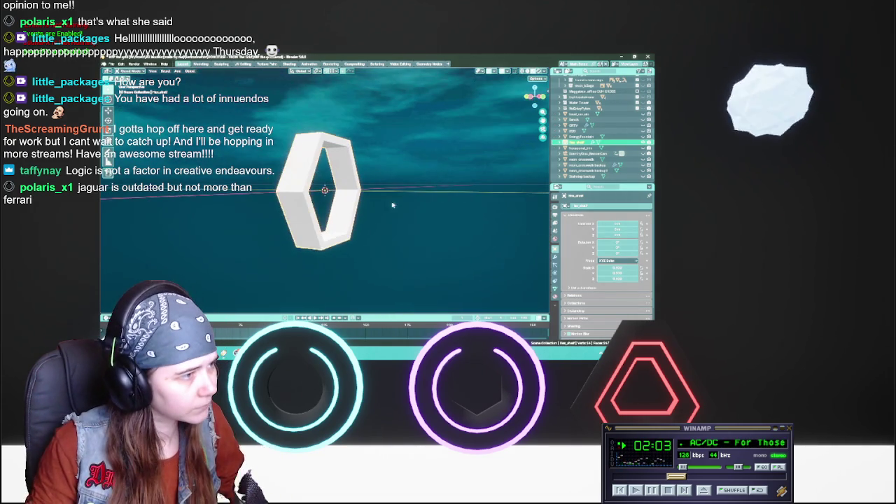
Toggle the hexagon shelf's Solidify modifier off and back on to check its thickness
click(556, 257)
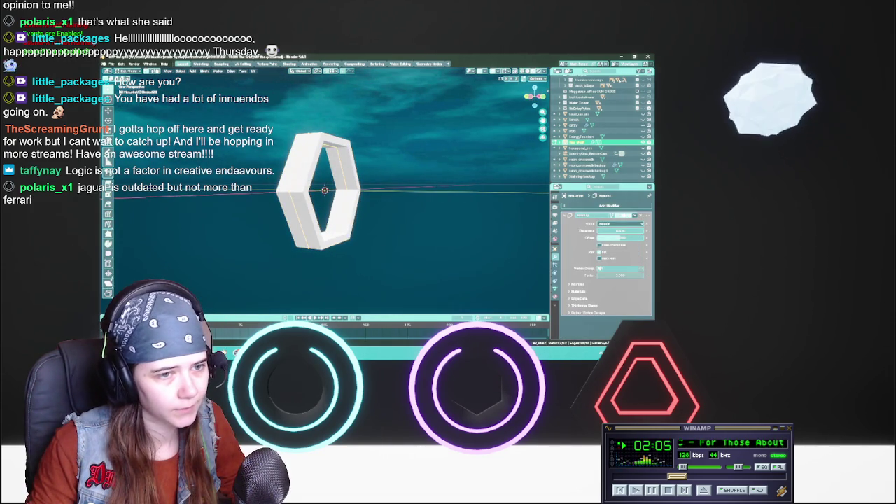
click(626, 216)
click(625, 216)
middle_drag(476, 182, 493, 171)
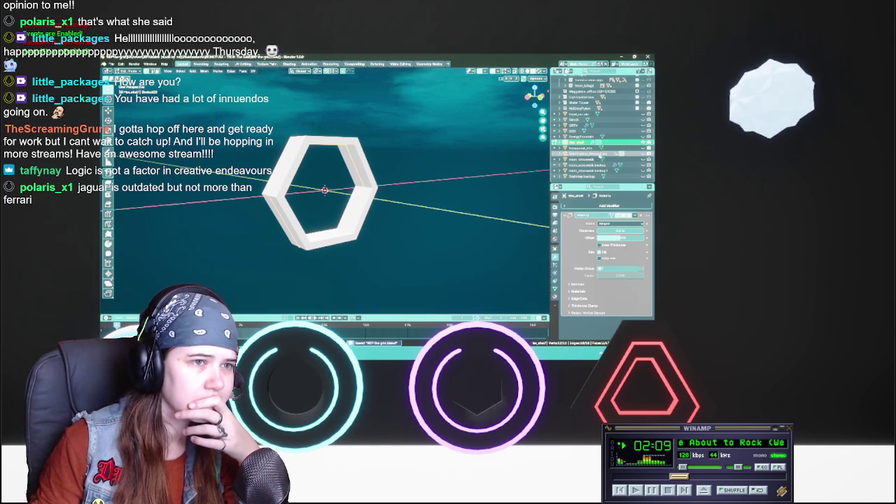
Preview the dark surface, white bar and comb-like objects, leaving only the hexagon ring shown
click(643, 143)
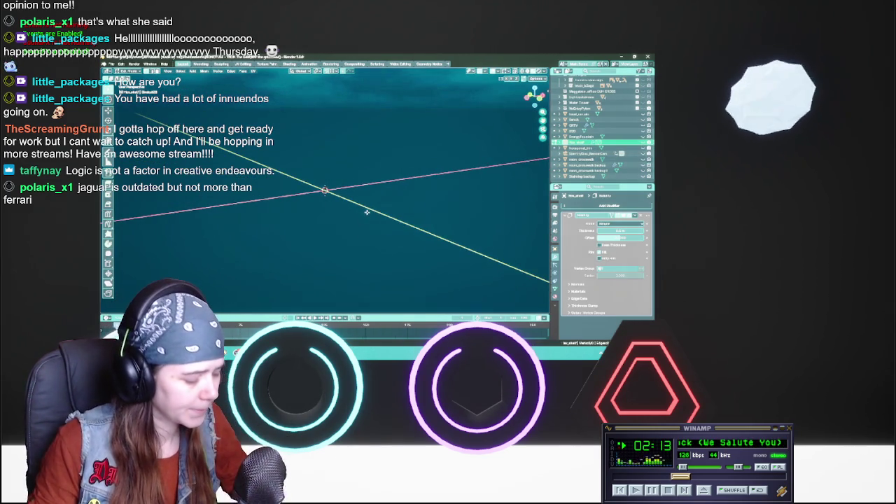
click(628, 142)
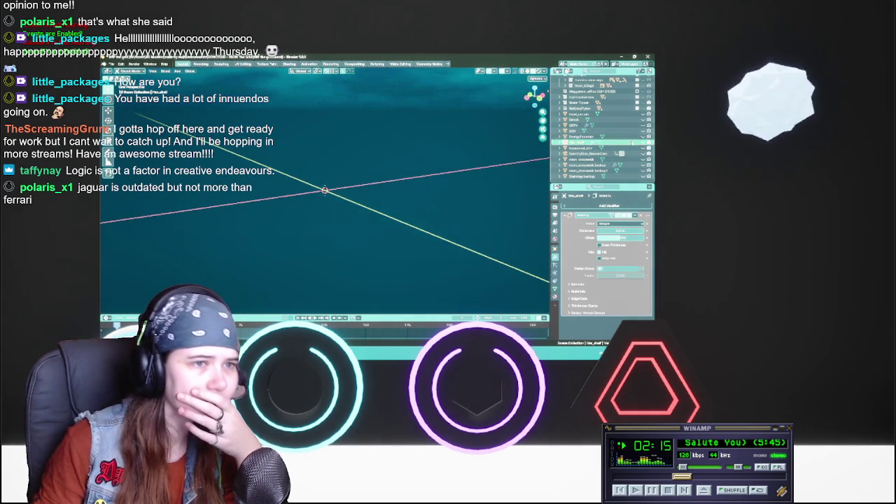
click(643, 142)
click(643, 142)
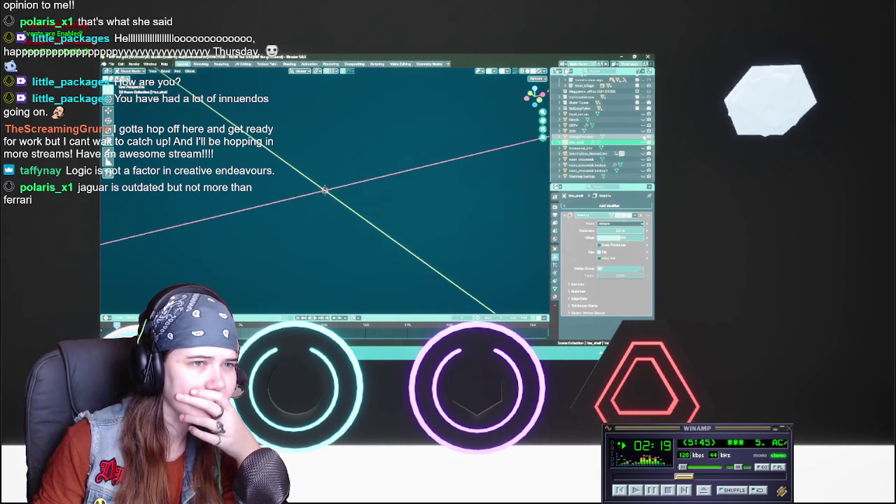
click(644, 136)
click(643, 126)
click(643, 125)
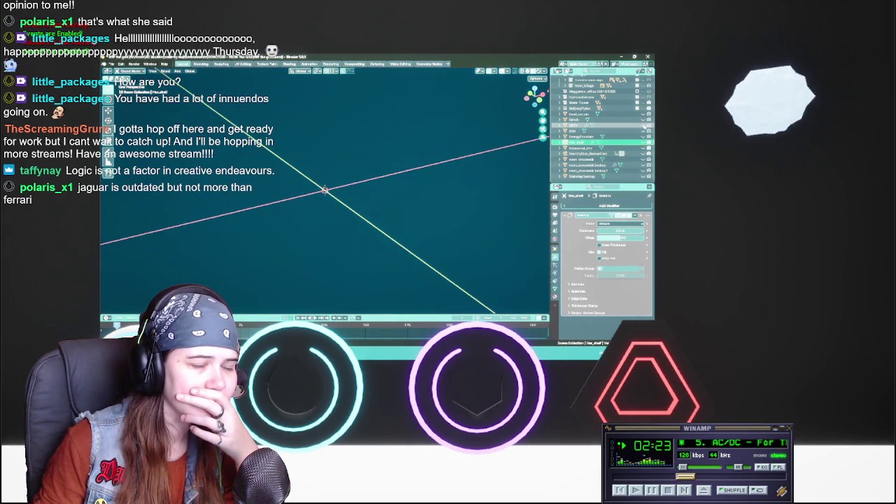
click(644, 131)
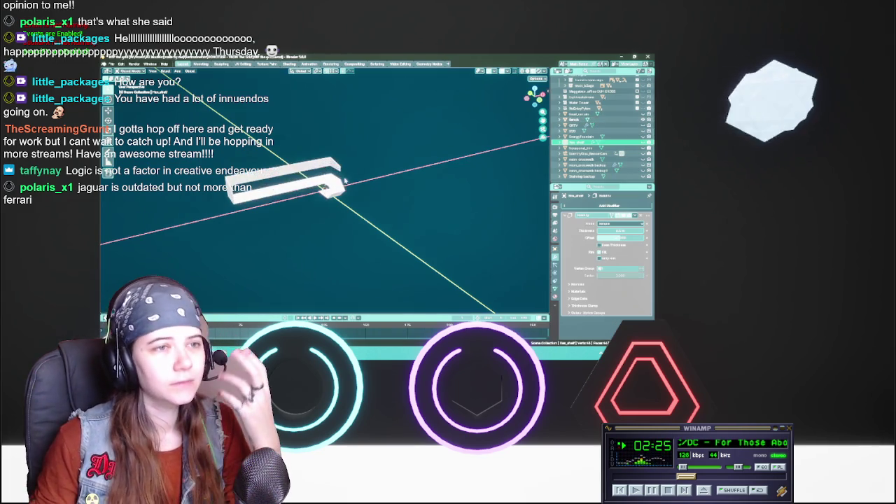
click(643, 118)
click(643, 118)
click(644, 125)
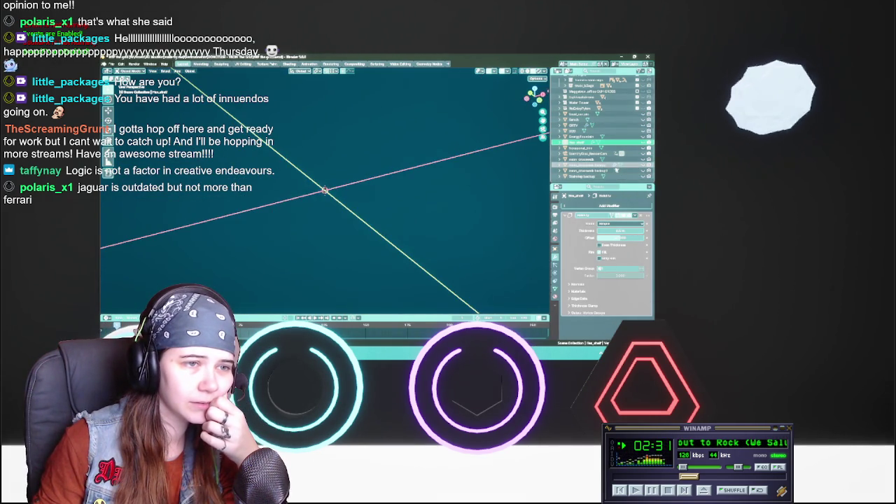
click(643, 148)
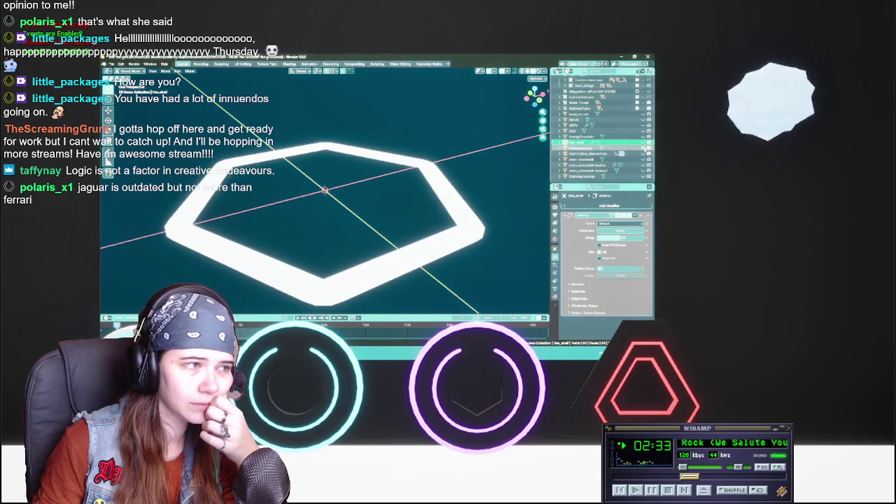
Hide the large hexagonal ring and show the smaller hexagon in its place
scroll(423, 196, down, 3)
click(588, 148)
middle_drag(438, 203, 519, 161)
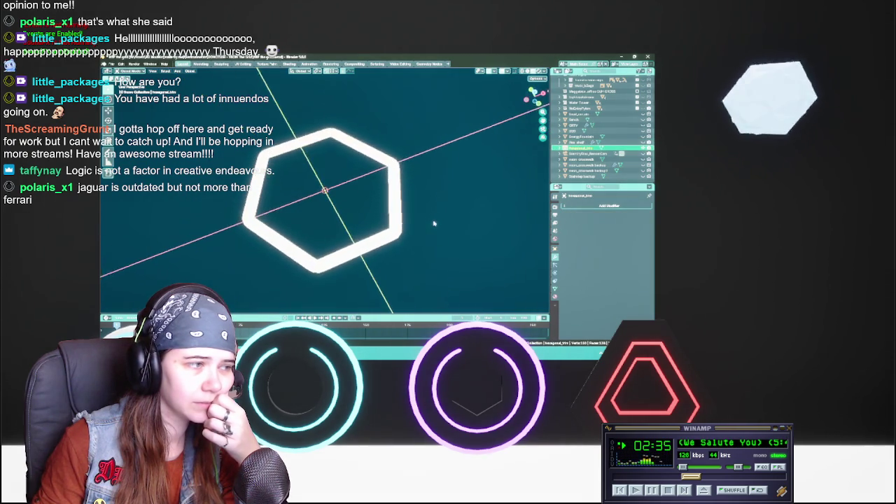
click(643, 148)
click(644, 142)
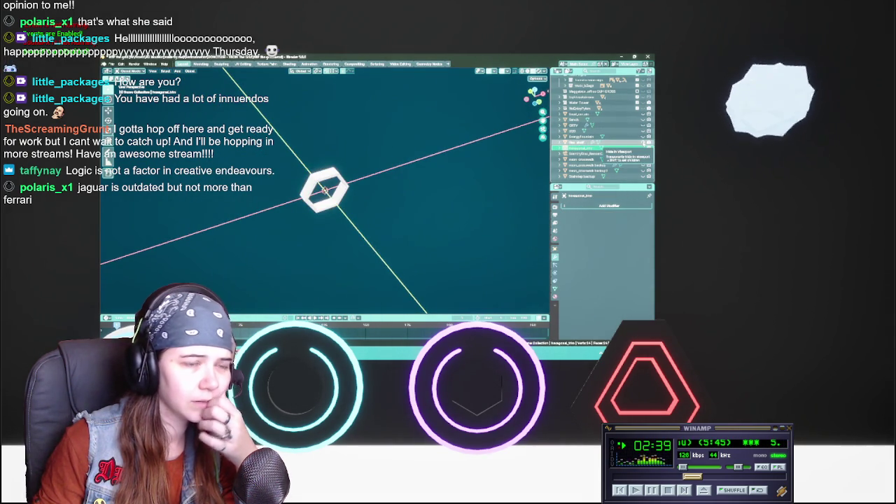
Collapse the Neon signs collection and move the hexagon object into a collection
scroll(641, 144, up, 2)
scroll(640, 144, up, 2)
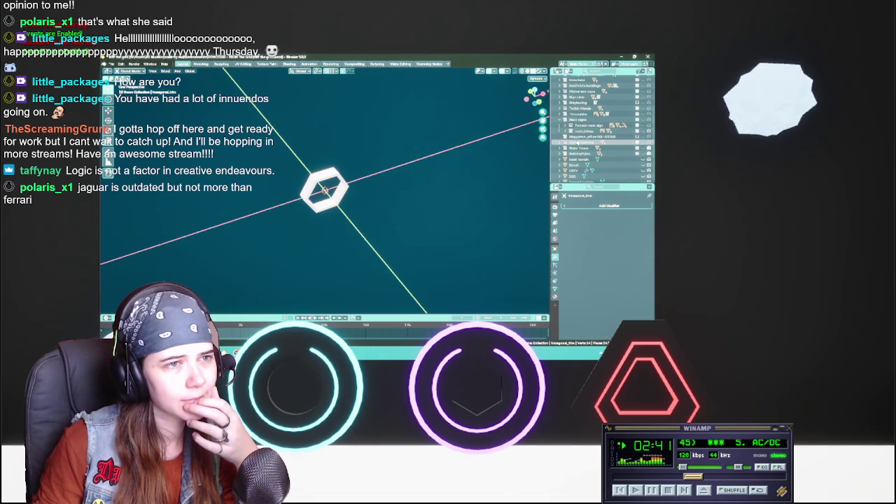
click(564, 121)
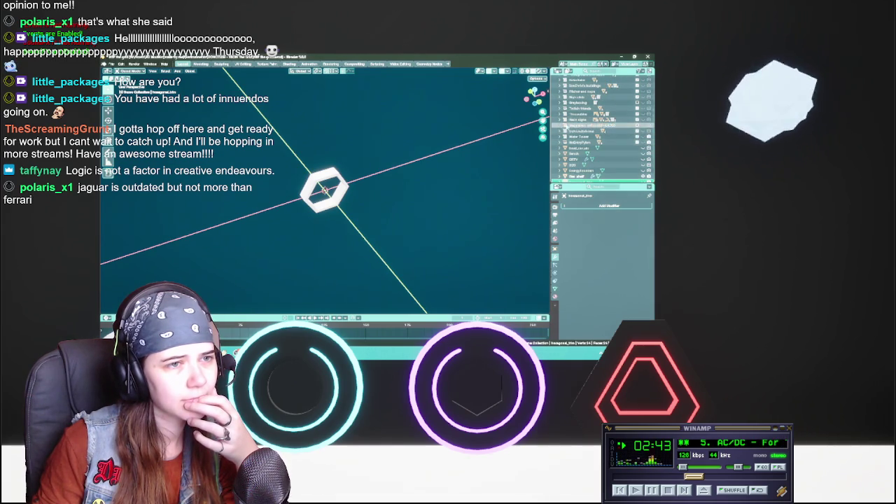
drag(572, 137, 629, 127)
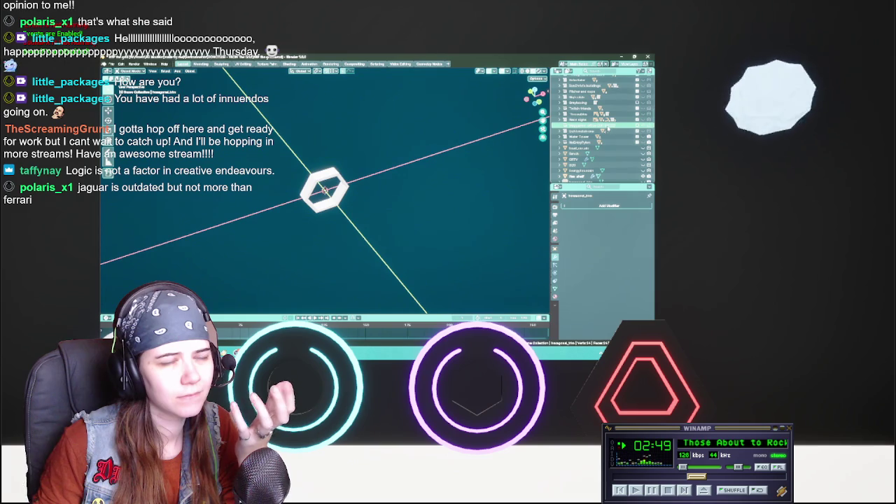
right_click(588, 144)
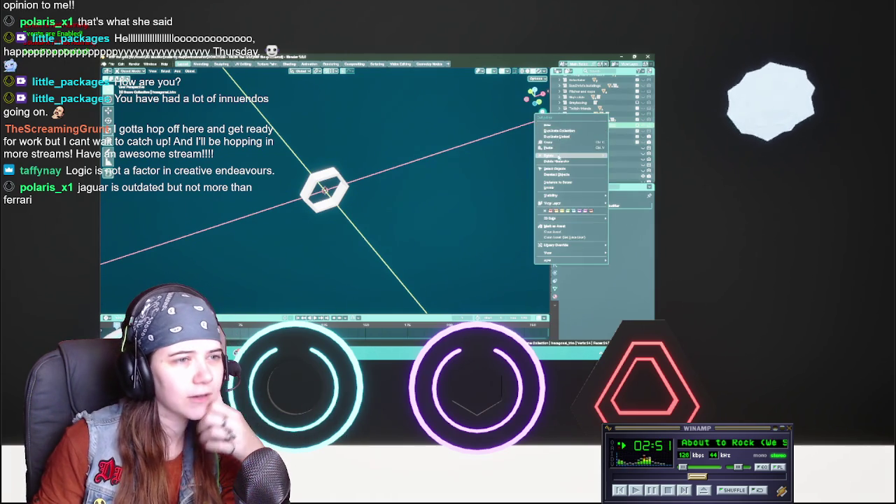
Undo back to the state where the white room model is in the scene
click(571, 148)
scroll(324, 188, down, 5)
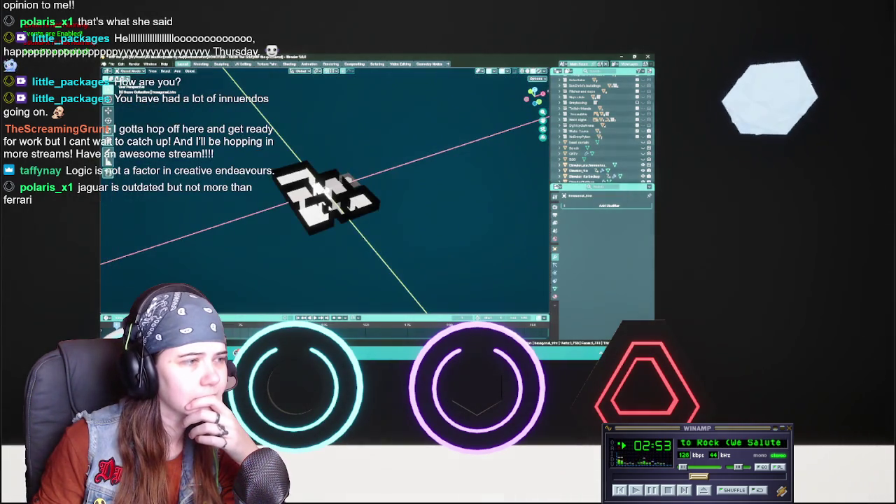
scroll(330, 208, up, 3)
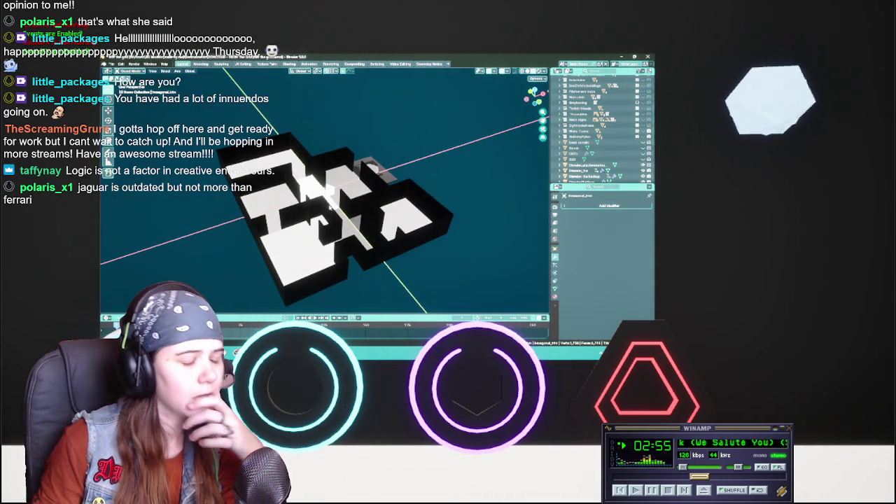
key(ctrl+z)
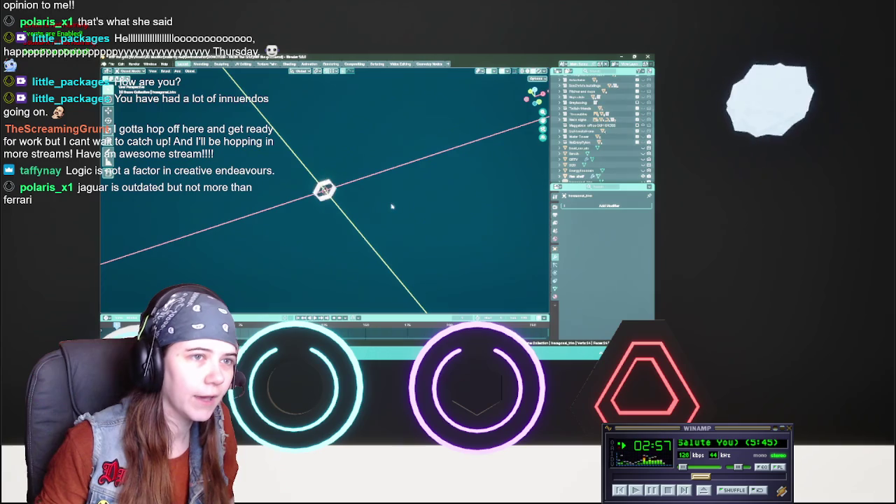
key(ctrl+z)
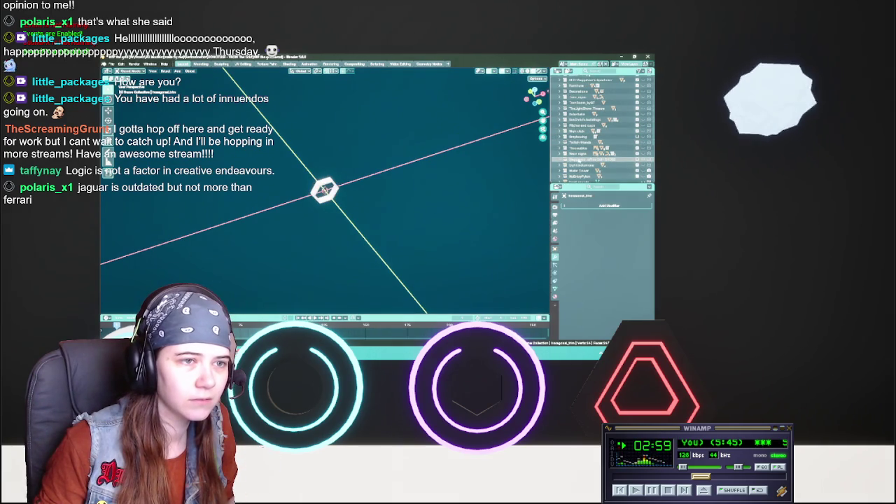
key(ctrl+z)
scroll(353, 198, down, 3)
mouse_move(354, 198)
middle_down()
mouse_move(364, 191)
mouse_move(404, 203)
middle_up()
scroll(364, 190, up, 3)
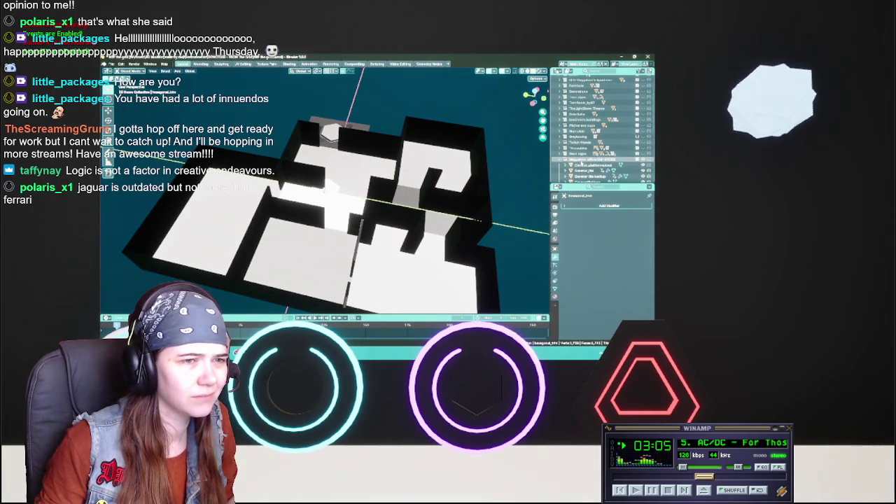
scroll(592, 168, down, 2)
scroll(592, 169, down, 3)
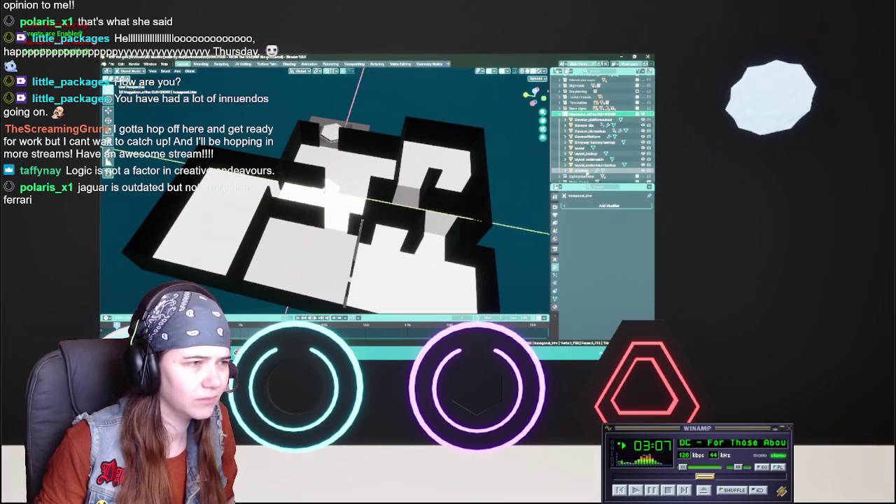
Select all the white room model pieces in the Outliner and delete them
click(587, 171)
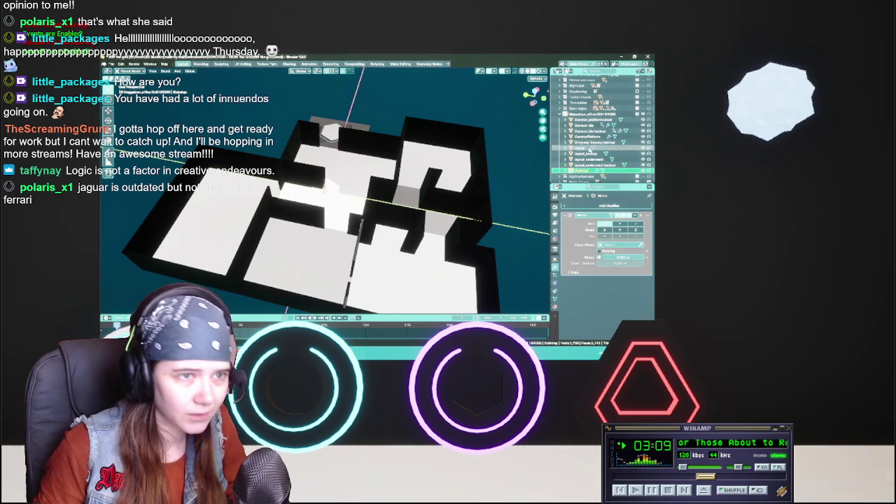
click(591, 119)
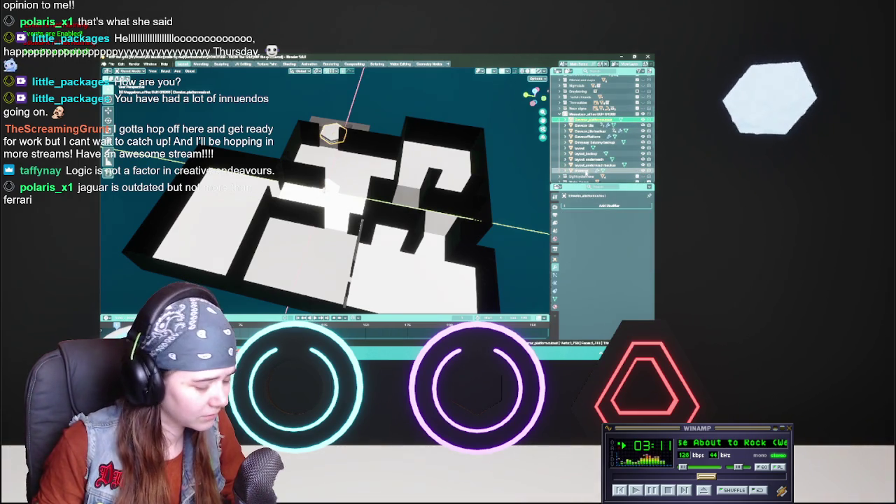
shift+click(587, 170)
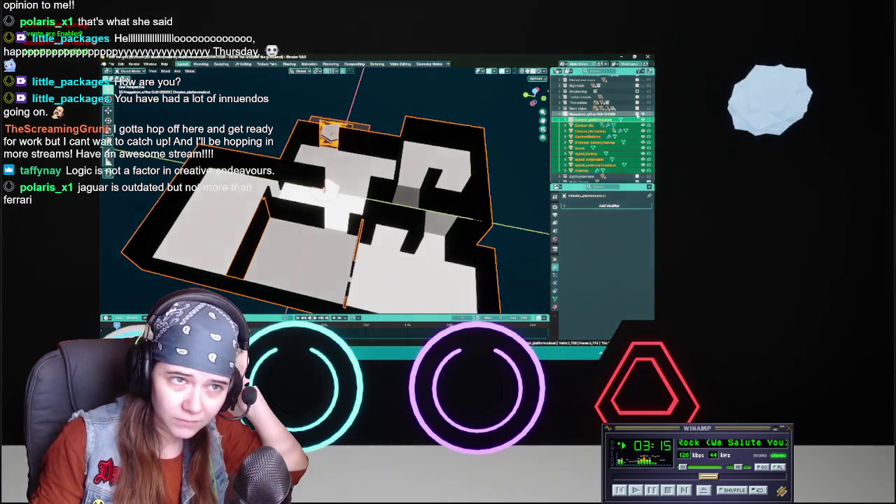
key(Delete)
scroll(583, 137, up, 3)
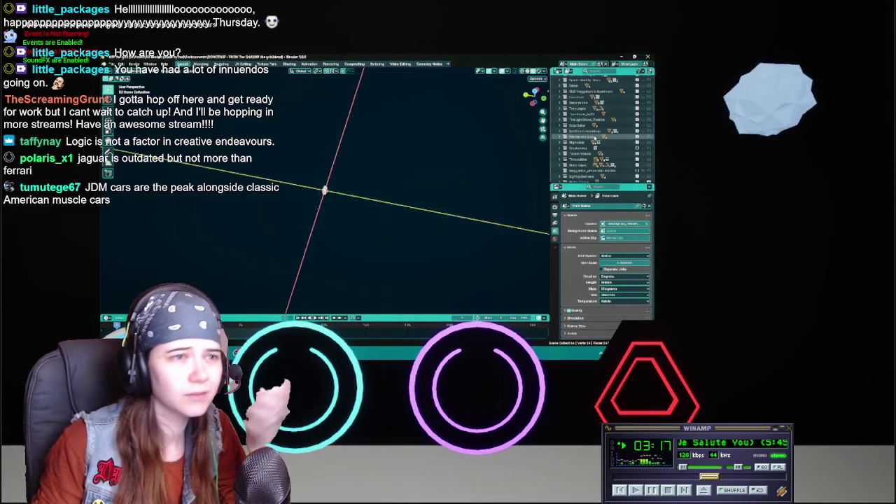
Select the hex shelf and save its file
scroll(584, 142, down, 3)
scroll(585, 142, down, 2)
click(578, 165)
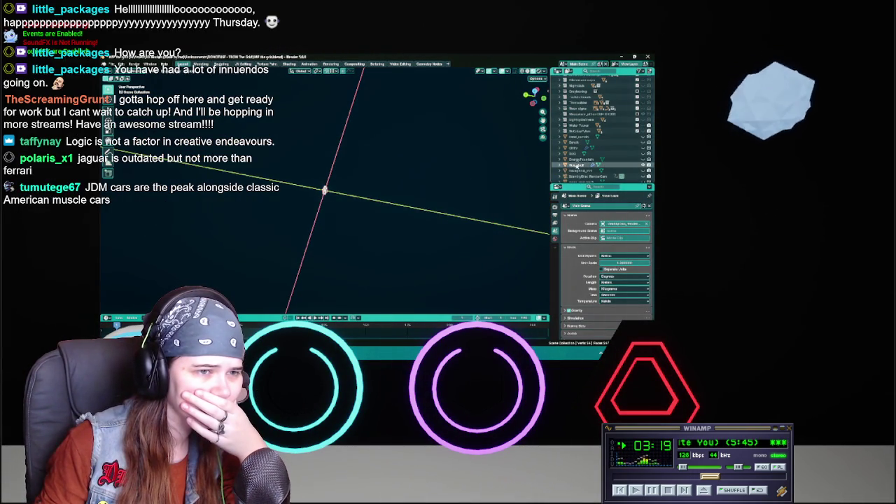
mouse_move(437, 181)
middle_down()
mouse_move(373, 156)
mouse_move(390, 149)
middle_up()
key(ctrl+s)
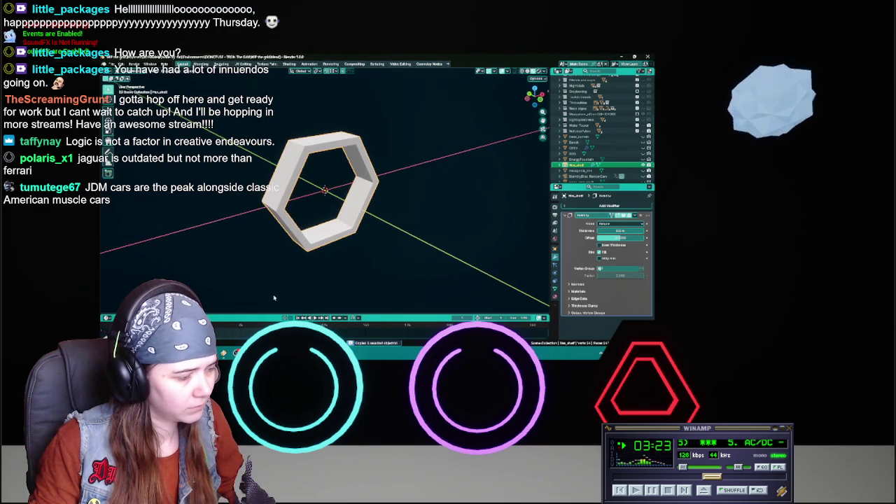
In the basement file, hide the FirstFloor collection and the ceiling slab, then save
click(236, 321)
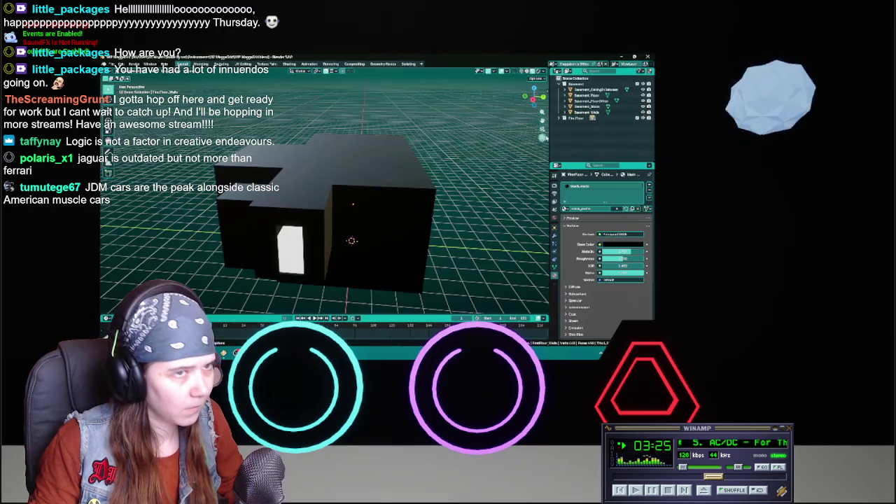
middle_drag(475, 227, 477, 223)
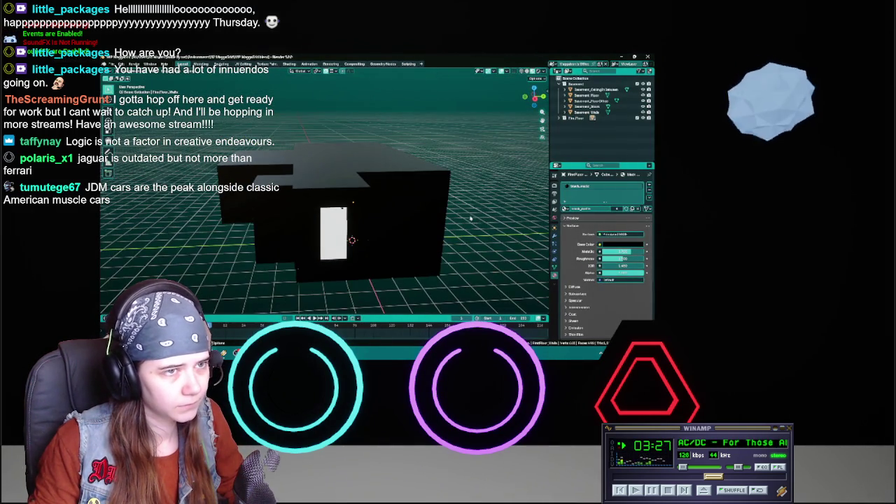
right_click(572, 126)
click(564, 118)
click(639, 119)
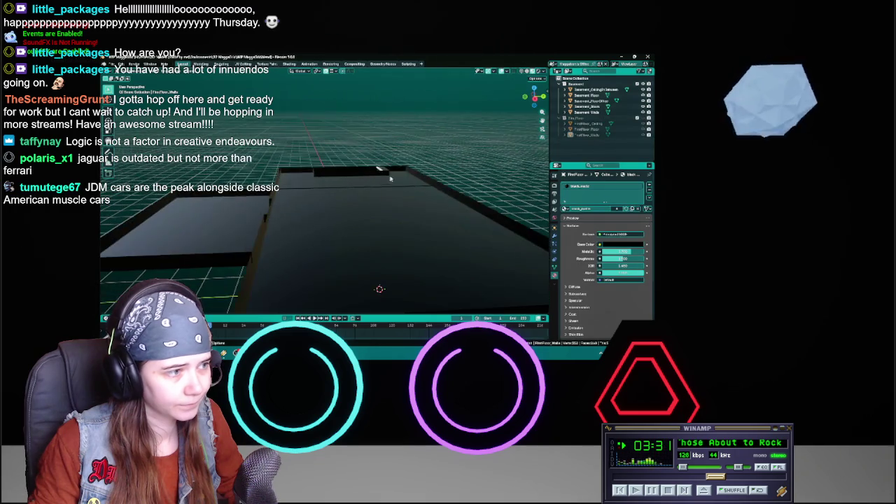
click(374, 214)
key(h)
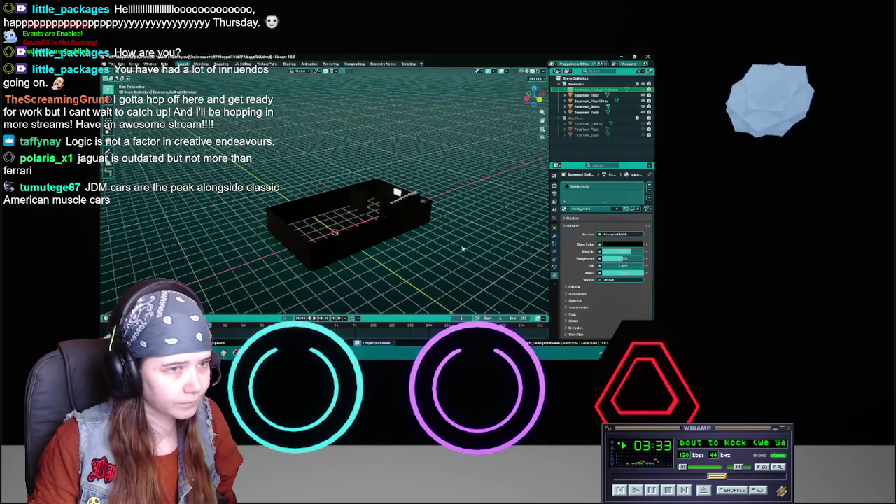
scroll(462, 250, up, 8)
key(ctrl+s)
Create a Furniture collection, paste the hex shelf into it and save
right_click(595, 153)
click(596, 152)
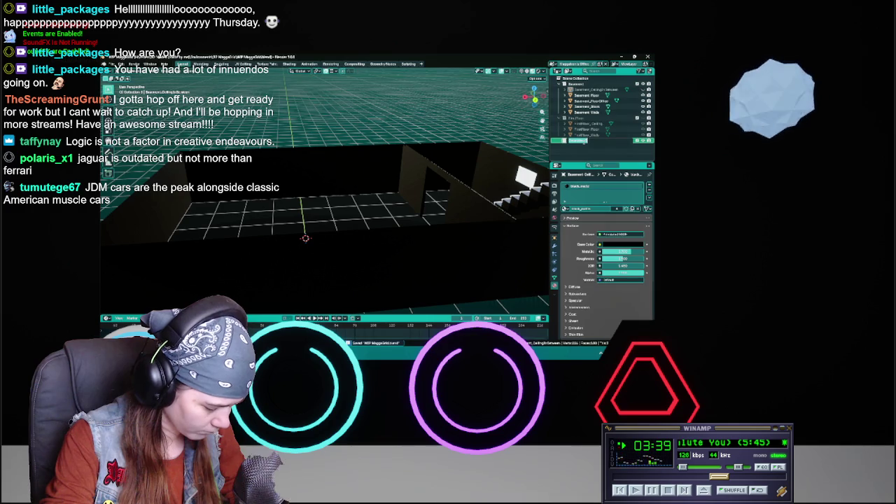
text(Fe)
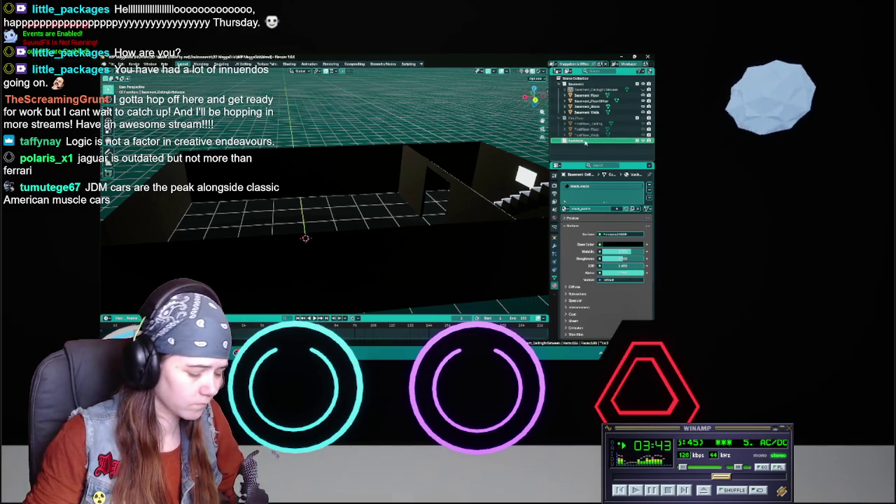
key(Return)
key(ctrl+v)
middle_drag(353, 196, 425, 197)
key(ctrl+s)
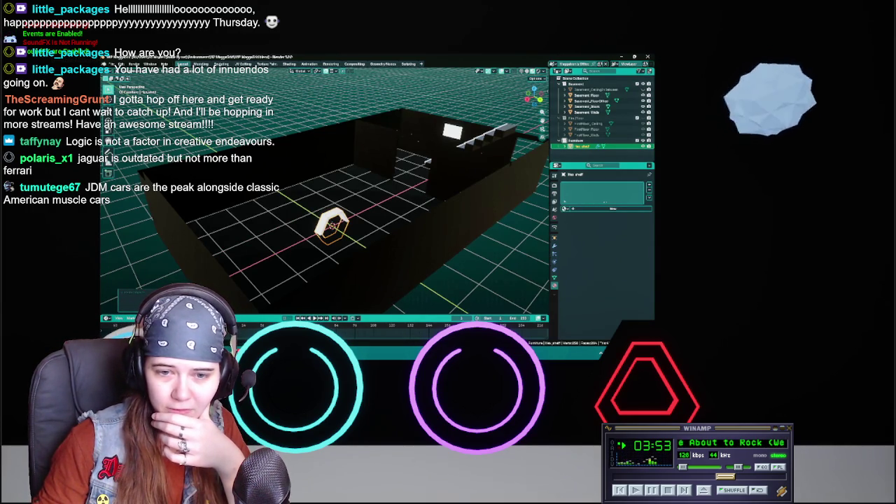
Check the hexagon shelf with undo/redo, save the basement scene, and return to the shelf's source file
key(ctrl+z)
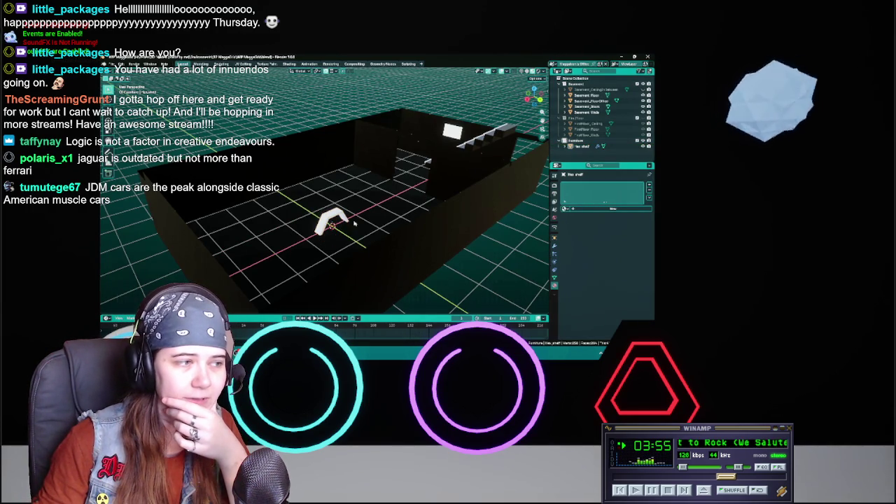
key(ctrl+shift+z)
middle_drag(393, 231, 374, 227)
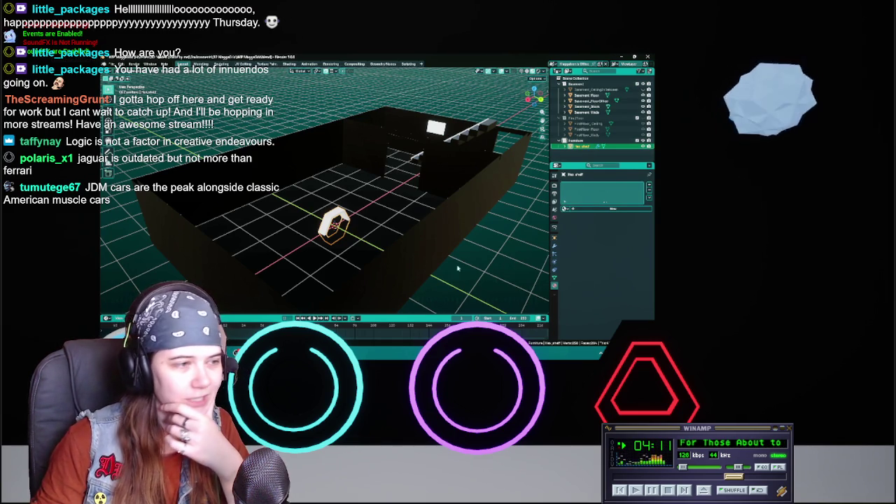
scroll(479, 260, up, 2)
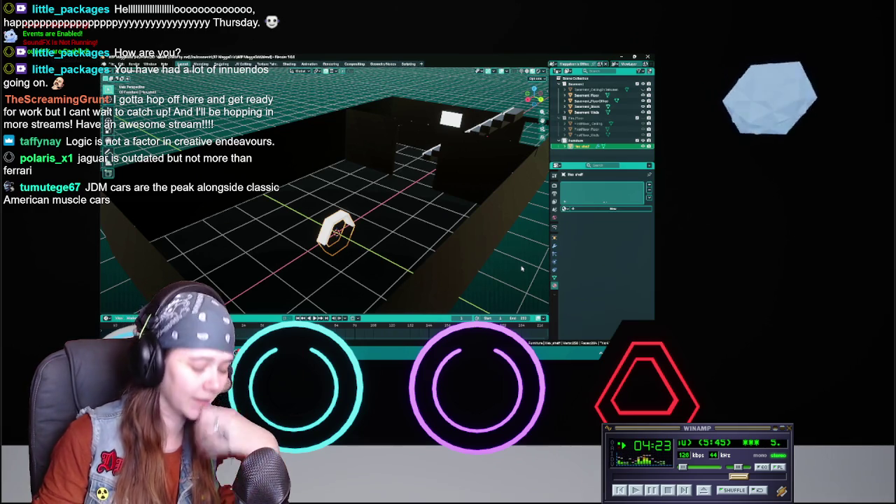
middle_drag(522, 268, 356, 227)
click(319, 184)
key(ctrl+s)
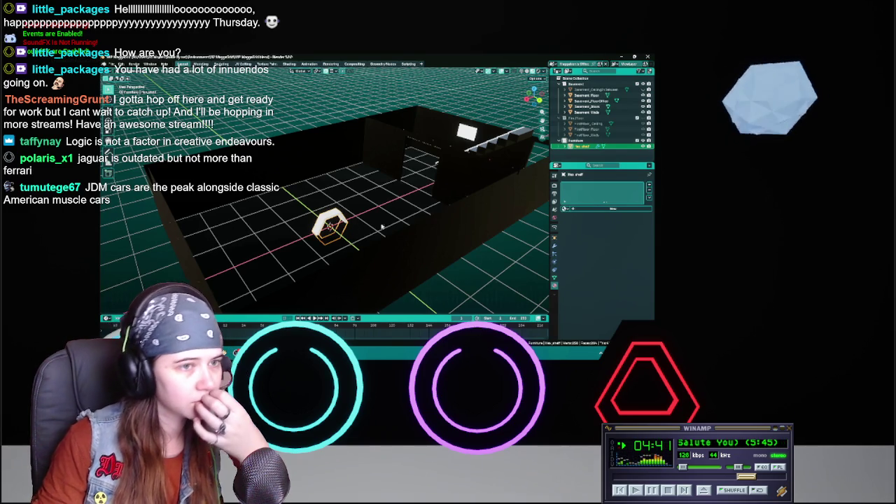
click(570, 160)
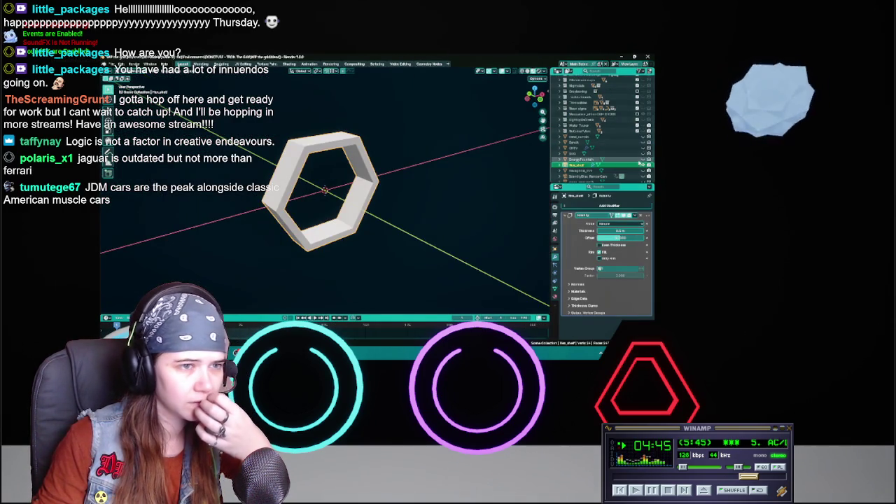
Toggle visibility of the hexagon shelf and EnergyFountain objects in the Outliner
click(647, 168)
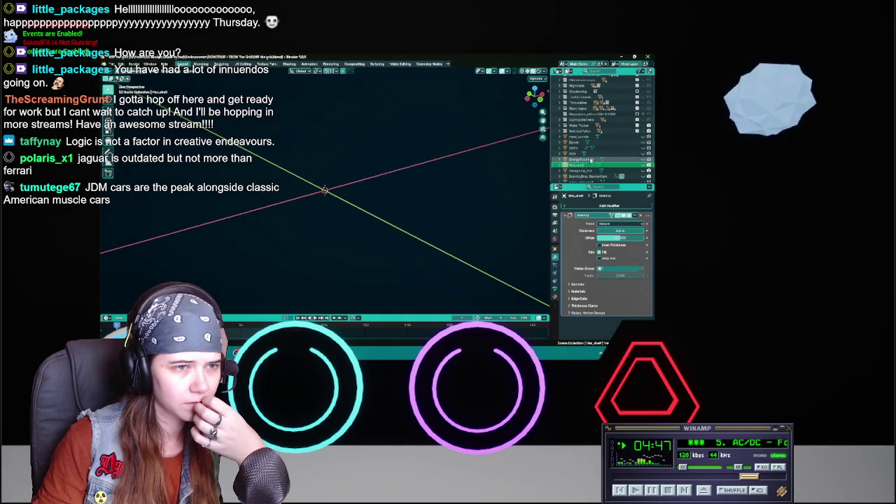
click(592, 161)
scroll(588, 154, up, 2)
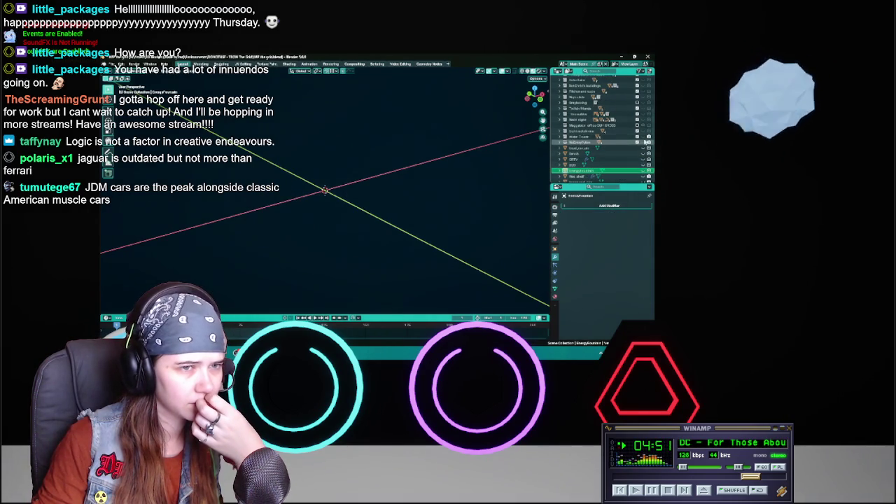
click(649, 171)
scroll(410, 171, down, 3)
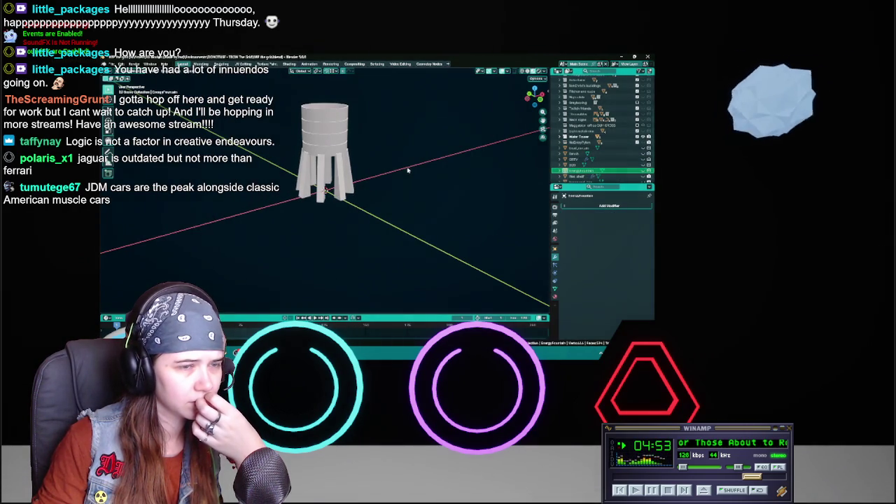
click(644, 138)
click(644, 143)
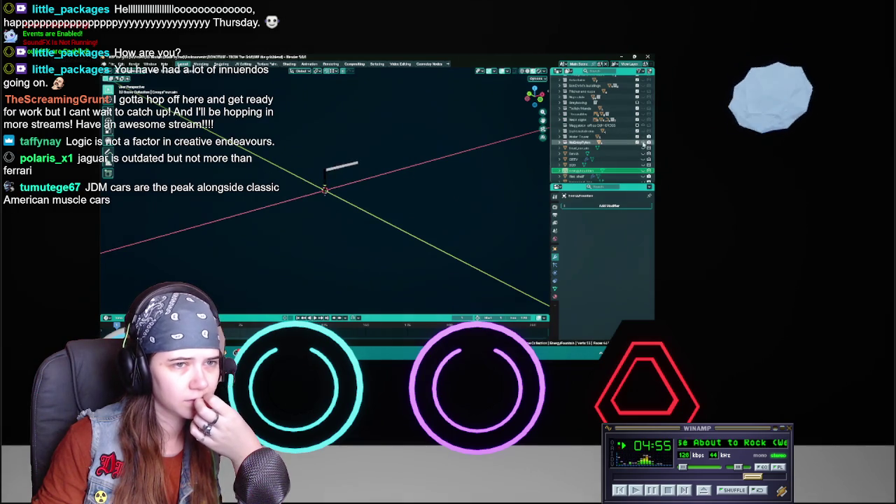
scroll(602, 142, down, 2)
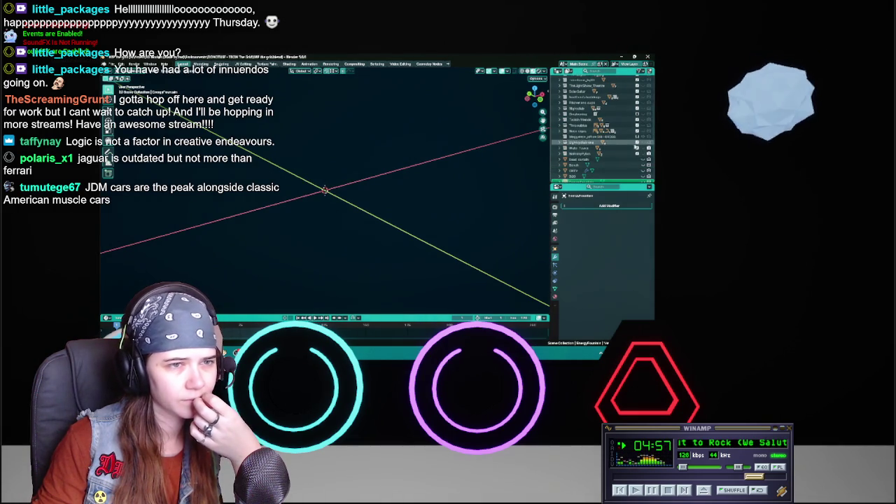
Browse the Neon signs, Trench Friends and neighbouring collections in the Outliner
click(593, 131)
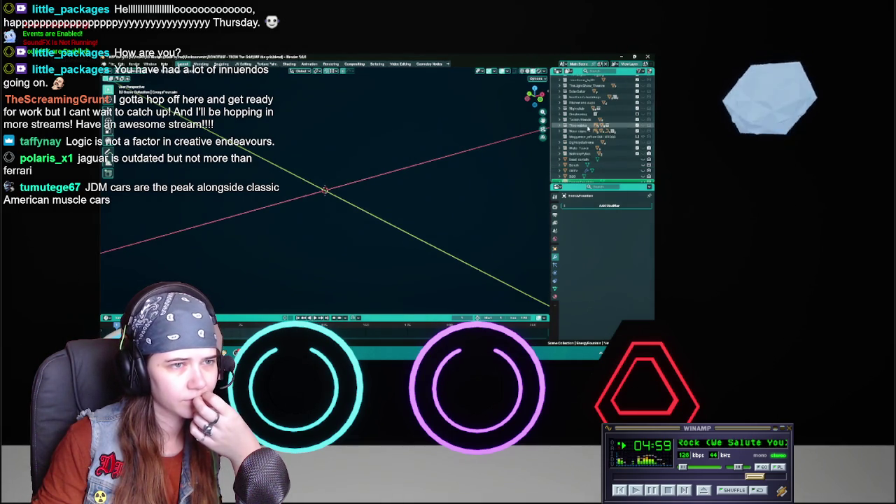
click(564, 132)
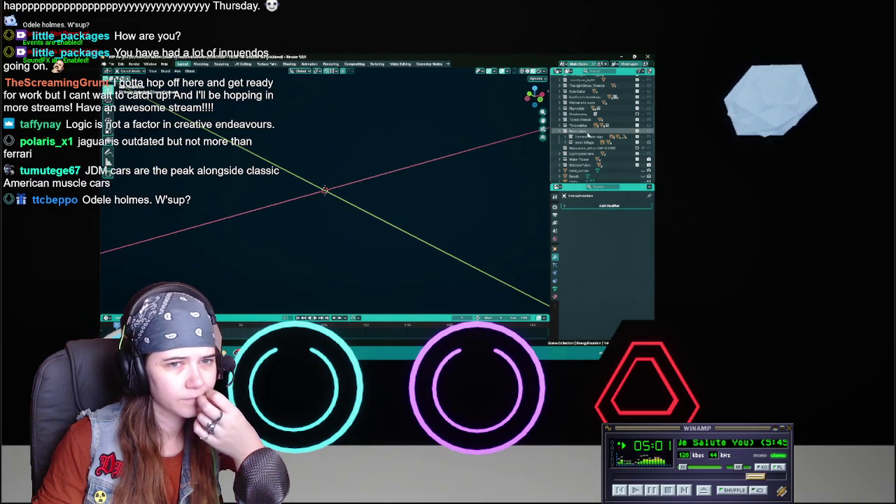
click(589, 136)
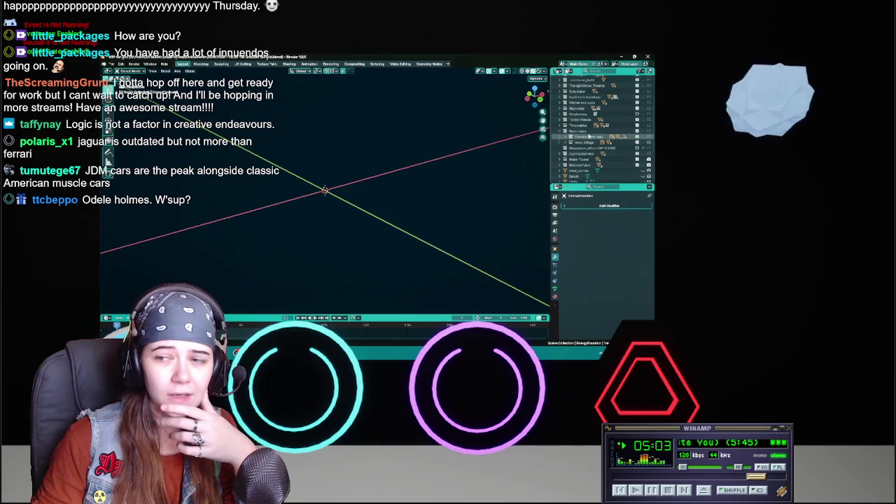
click(585, 132)
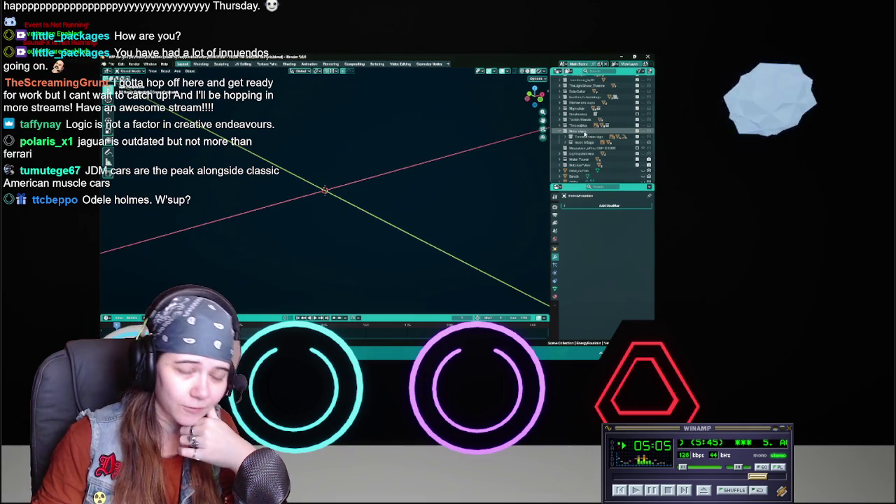
click(565, 125)
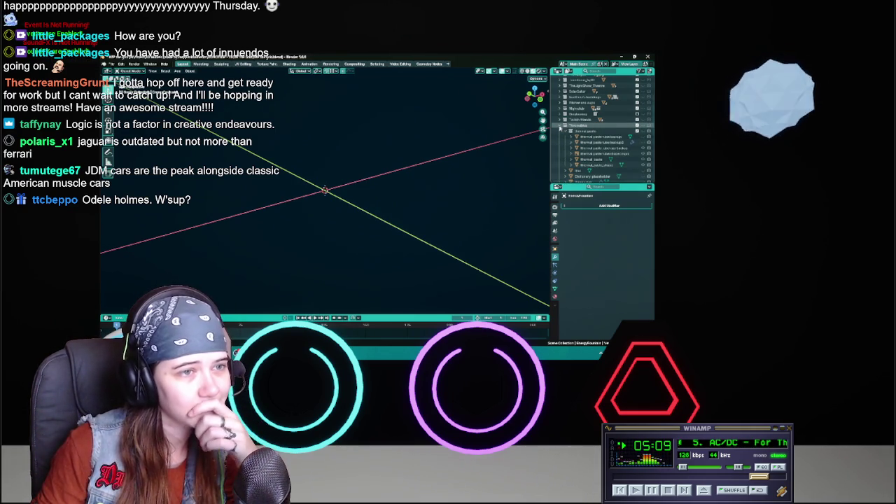
click(565, 126)
click(565, 120)
click(564, 120)
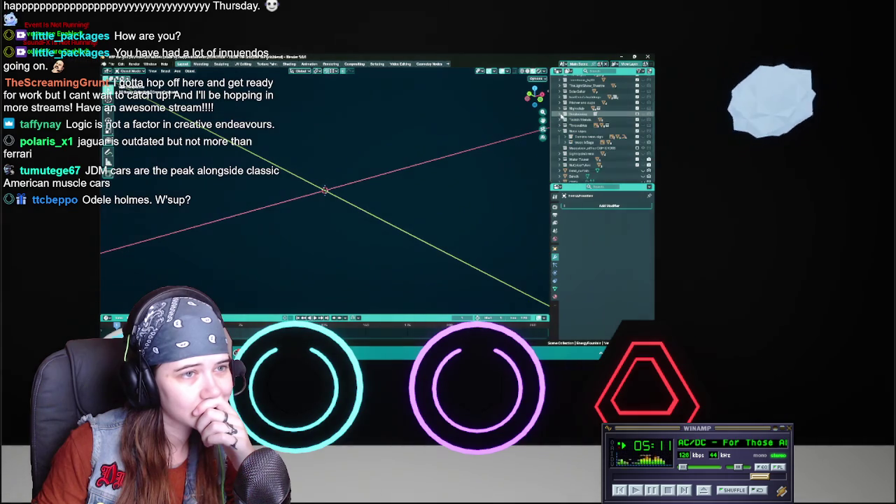
scroll(595, 122, up, 2)
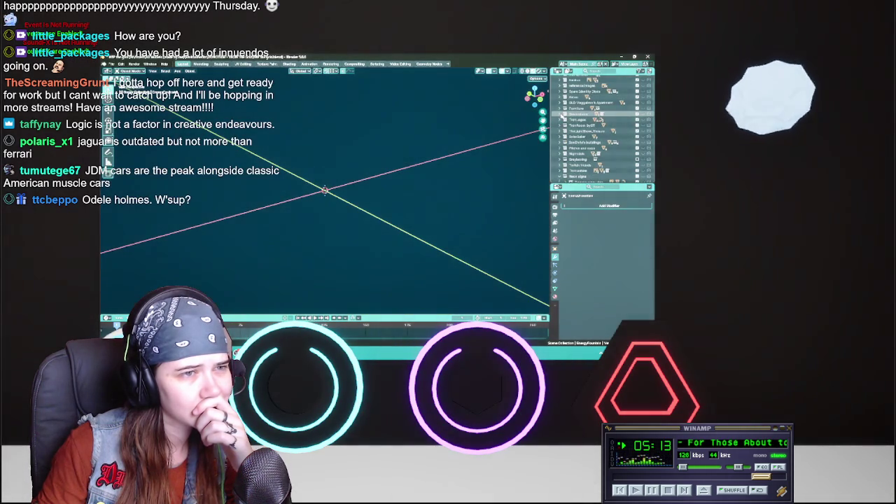
scroll(581, 126, up, 3)
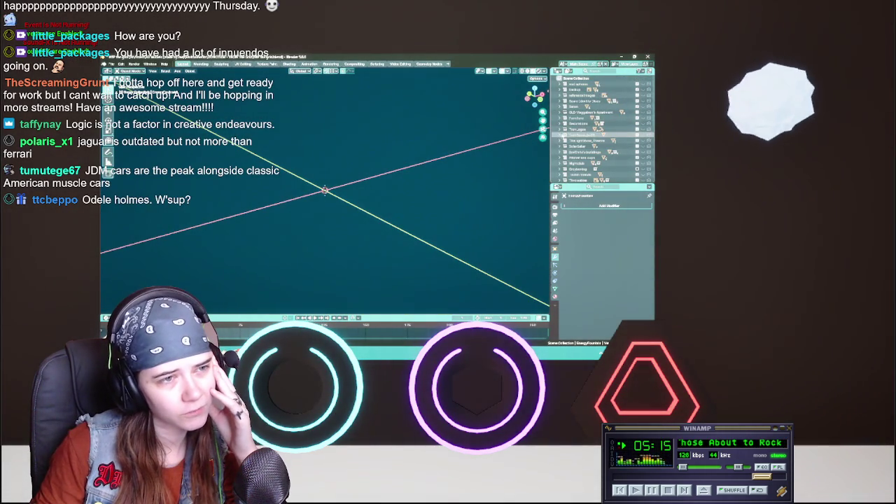
click(565, 129)
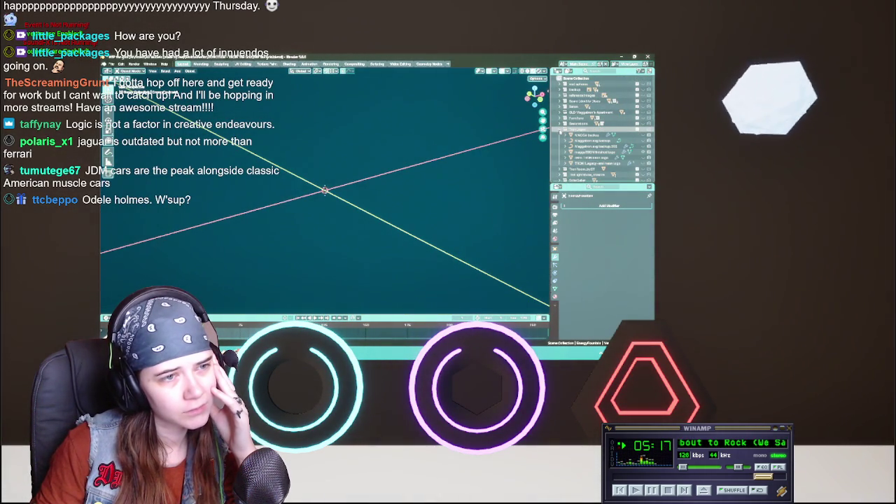
click(564, 130)
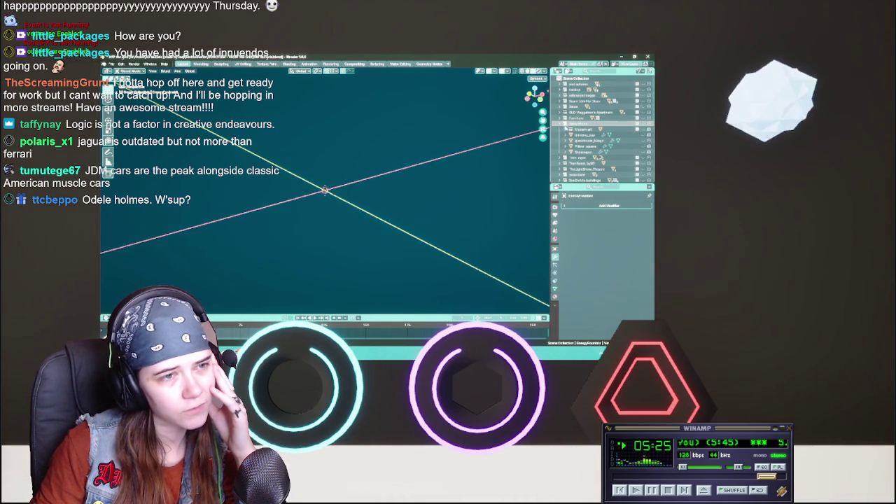
In the Furniture collection, frame and inspect the chip object, then hide it
click(561, 118)
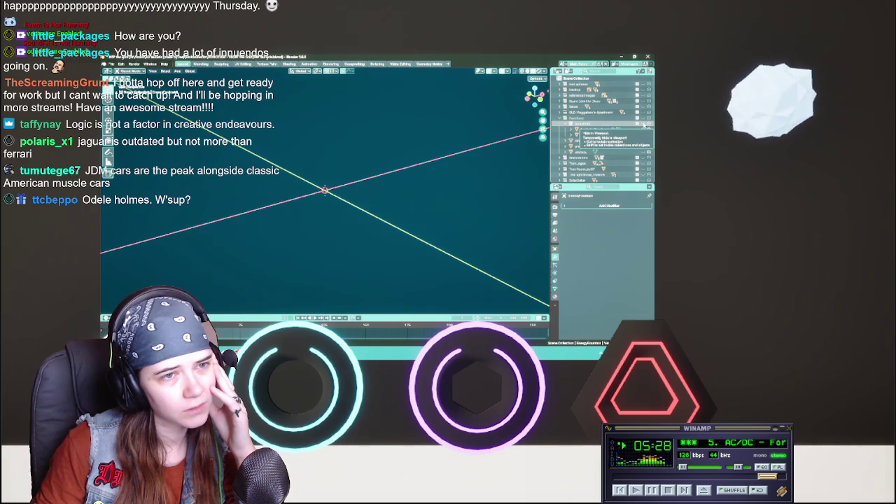
click(588, 129)
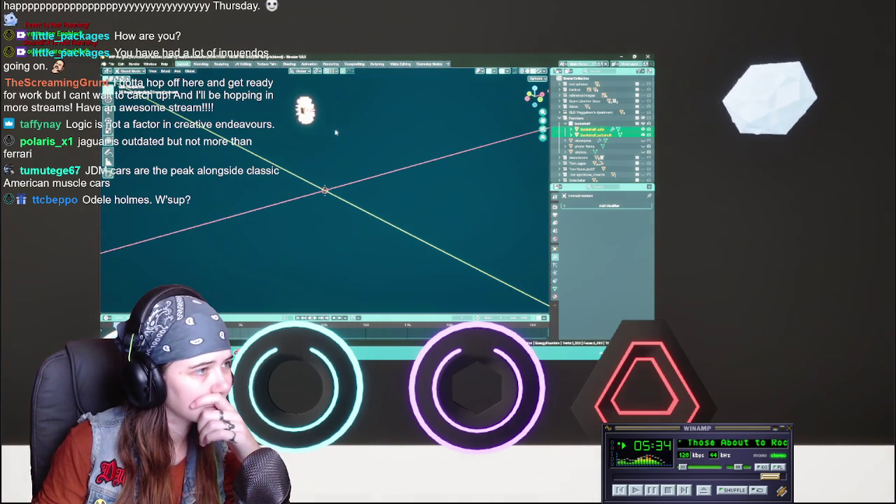
click(592, 133)
key(KP_Decimal)
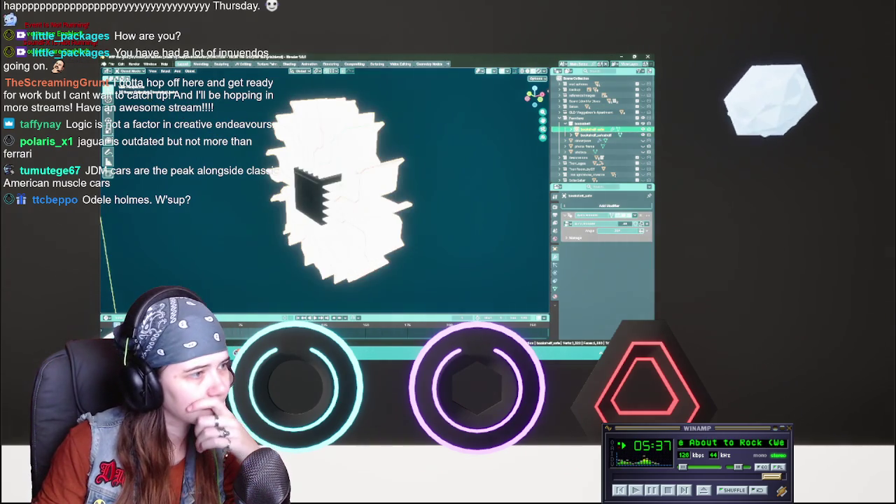
middle_drag(392, 210, 420, 175)
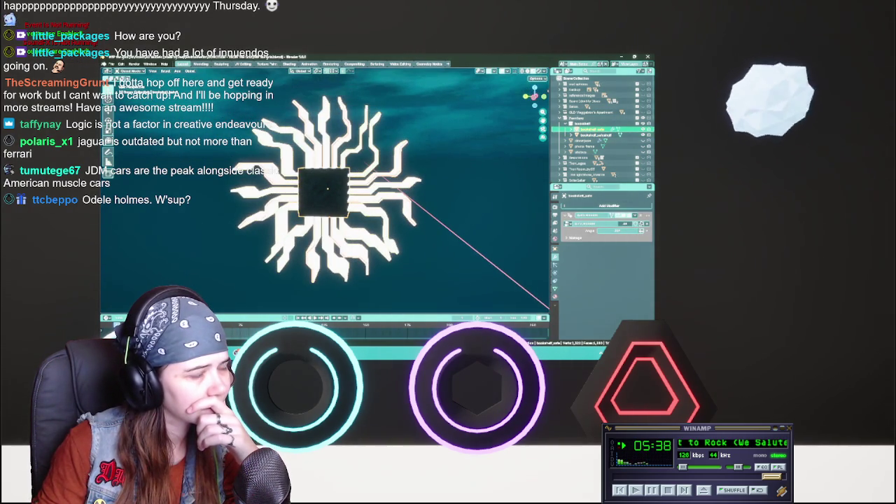
click(602, 135)
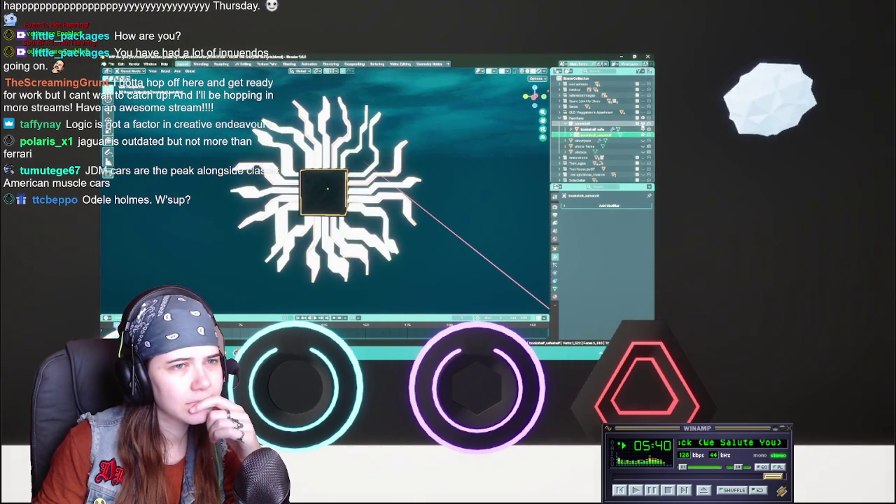
click(641, 124)
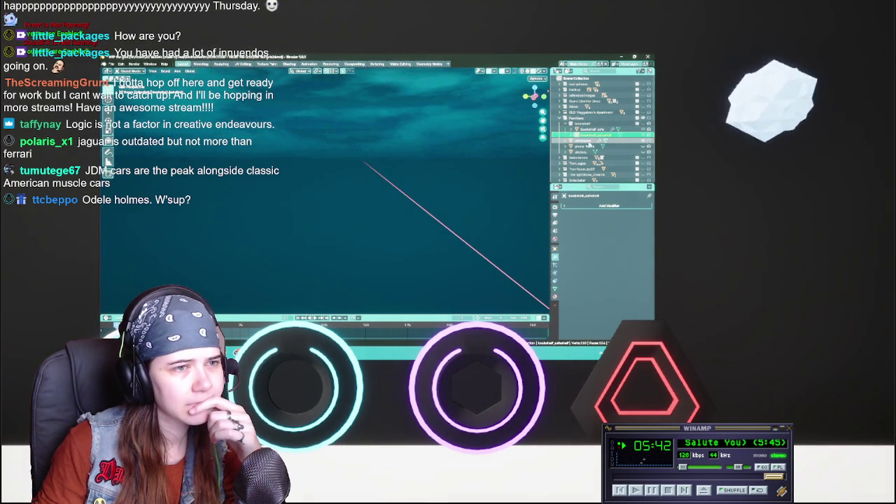
Show and select the white shelf pieces in the asset file and save it
click(591, 141)
middle_drag(420, 210, 439, 222)
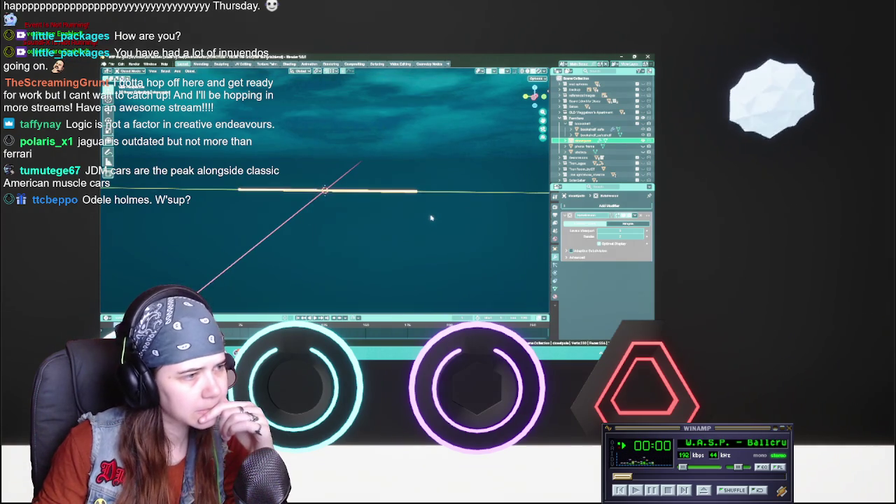
click(534, 91)
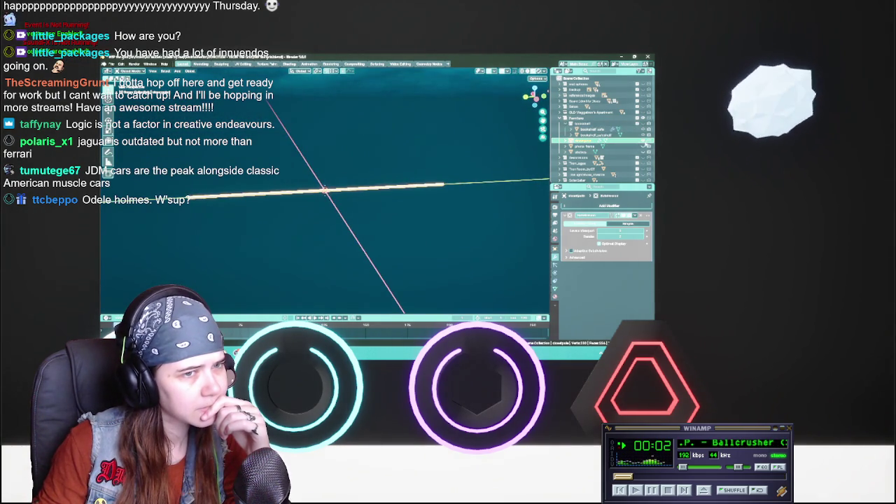
click(644, 145)
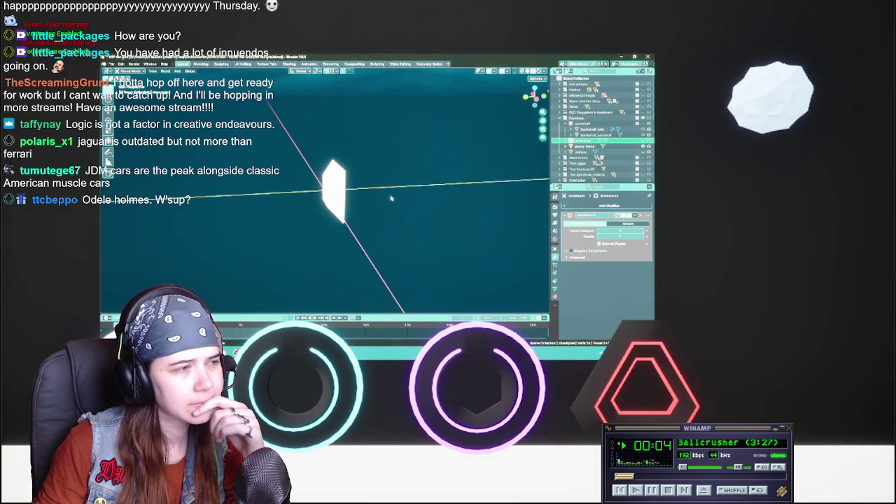
click(534, 91)
click(644, 146)
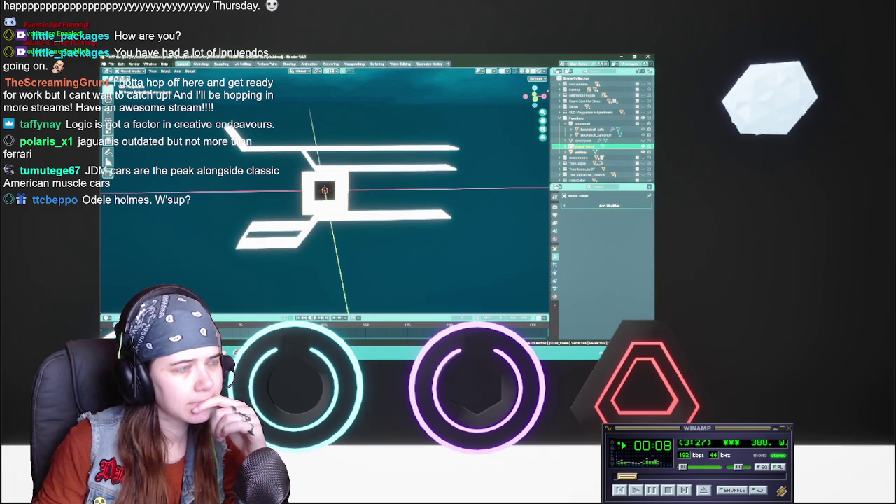
scroll(344, 175, up, 1)
click(343, 176)
mouse_move(343, 176)
middle_down()
mouse_move(369, 178)
mouse_move(353, 184)
middle_up()
key(ctrl+s)
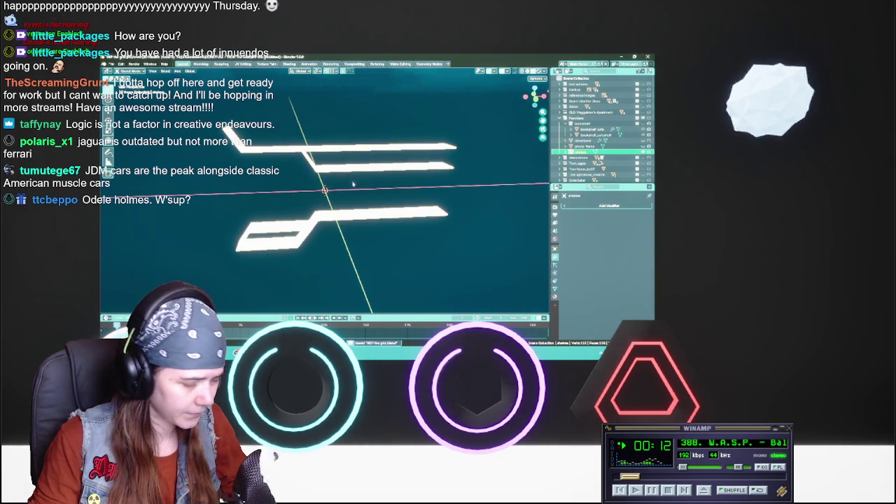
Check the shelf's material, then paste the white shelf into the basement scene
click(554, 299)
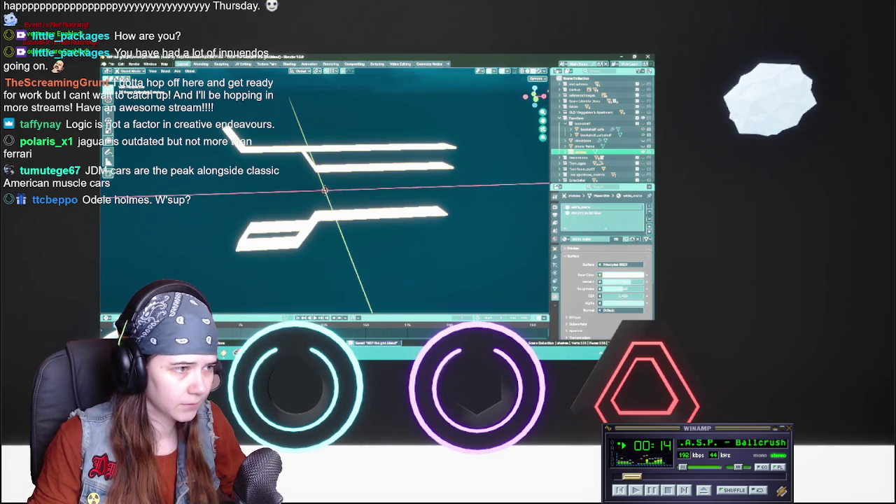
middle_drag(400, 242, 393, 239)
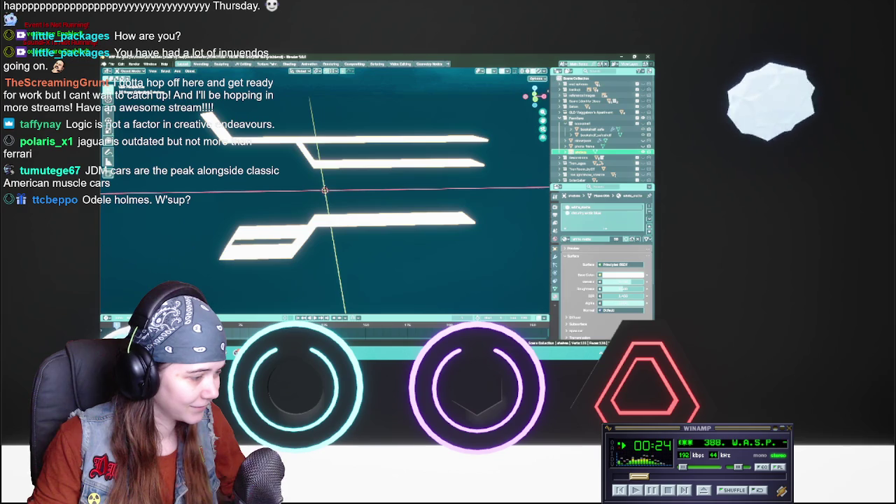
middle_drag(327, 149, 310, 153)
key(ctrl+v)
middle_drag(373, 161, 348, 162)
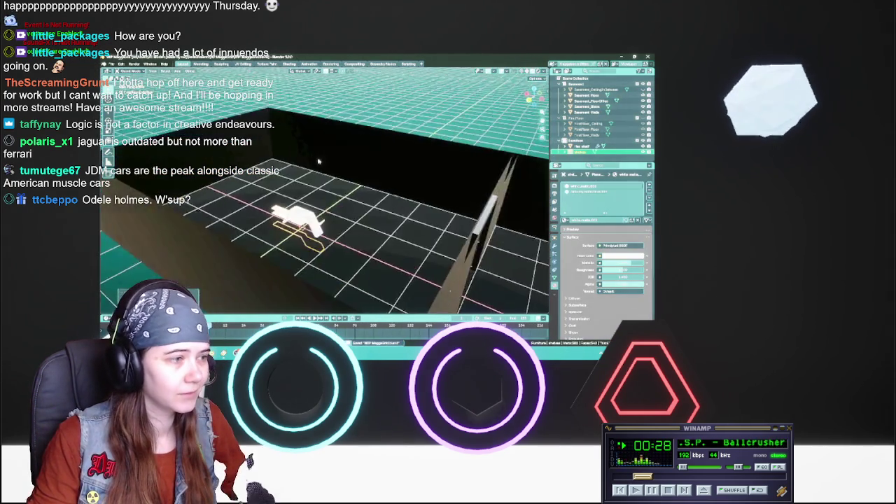
Save the basement, then select and copy the photo frame in the asset file
key(ctrl+s)
mouse_move(229, 314)
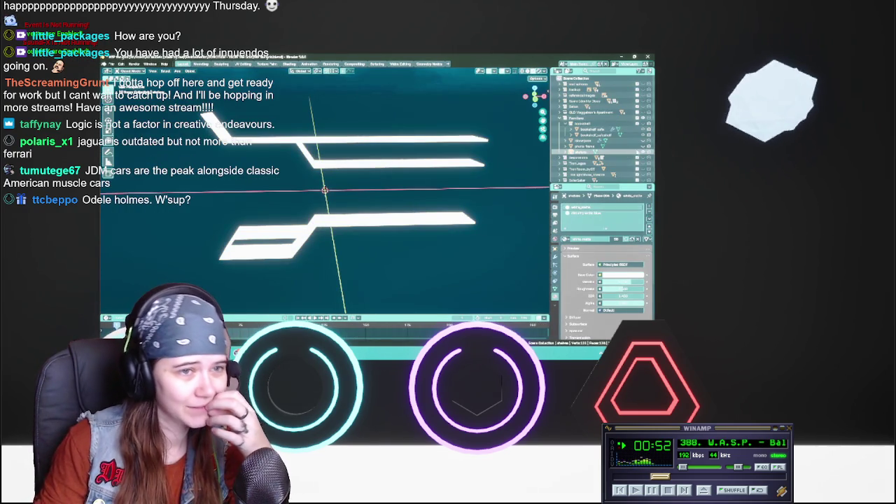
key(ctrl+z)
click(602, 146)
mouse_move(420, 245)
middle_down()
mouse_move(455, 232)
mouse_move(392, 238)
mouse_move(444, 246)
middle_up()
key(ctrl+c)
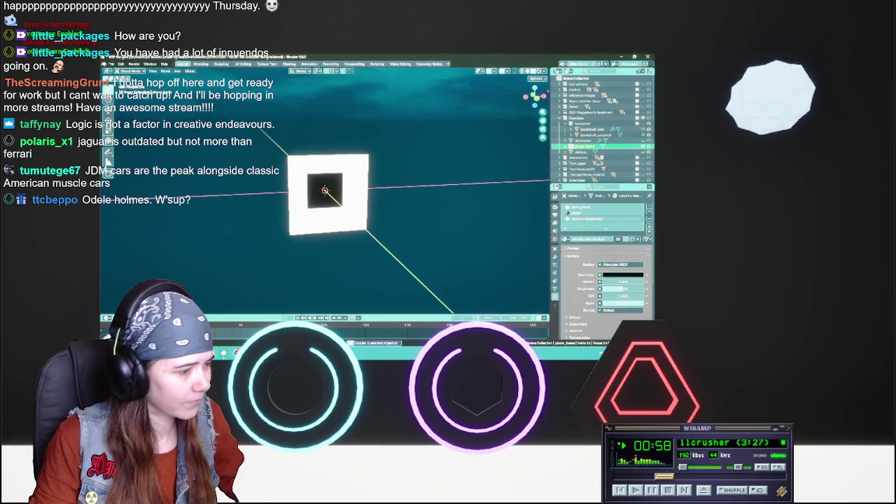
Paste the photo frame into the basement and save, then hide it in the asset file
key(alt+Tab)
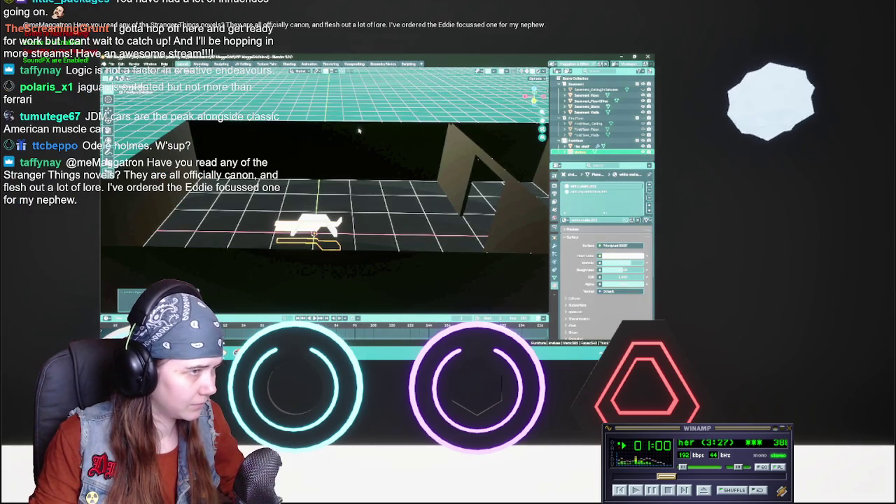
key(ctrl+v)
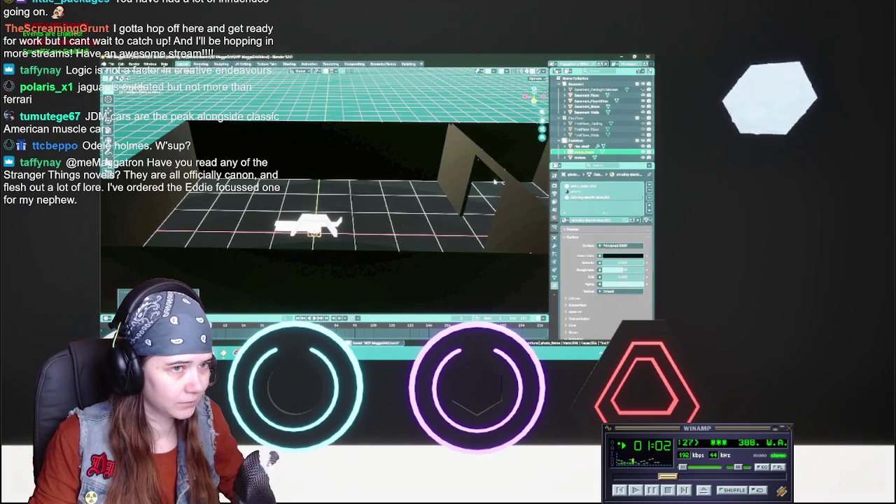
middle_drag(336, 199, 494, 182)
key(ctrl+s)
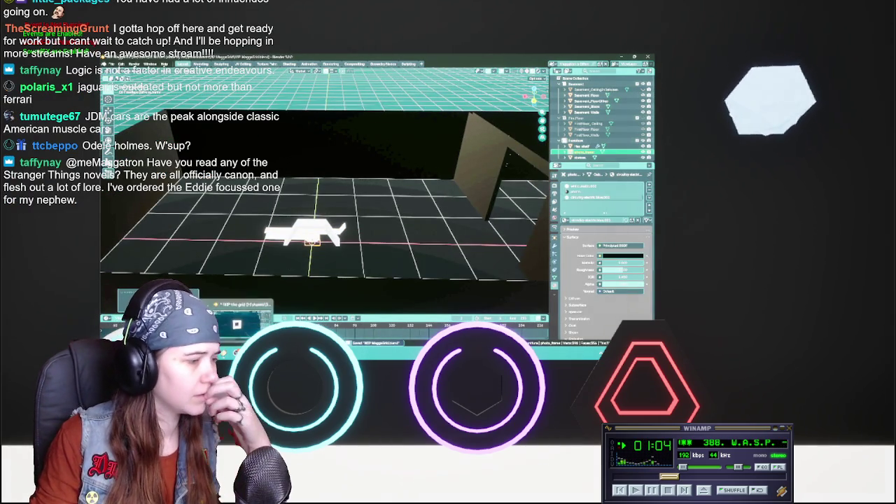
key(alt+Tab)
click(644, 148)
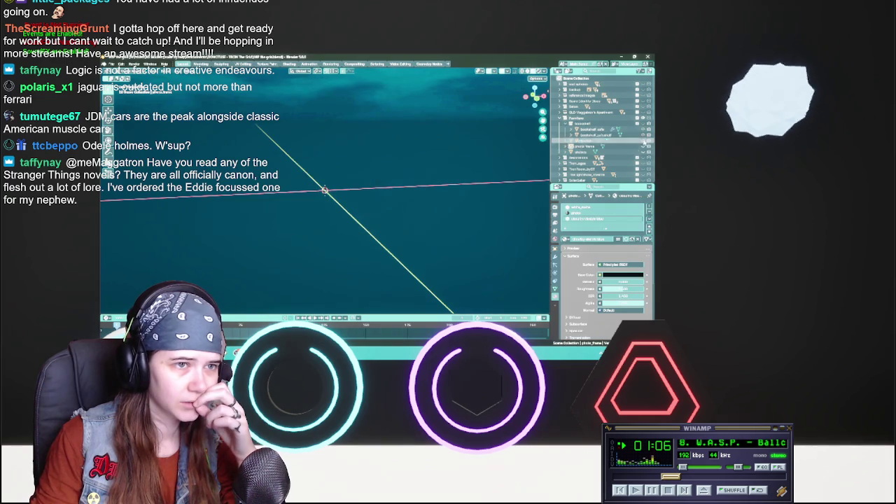
Frame the circuit chip, box-select and copy its parts, and paste them into the basement
click(591, 130)
key(KP_Decimal)
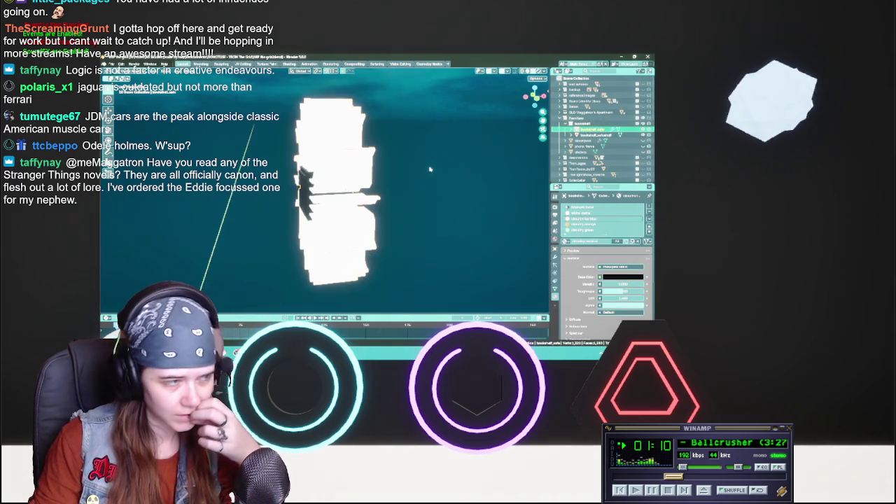
middle_drag(430, 169, 371, 187)
scroll(371, 188, up, 3)
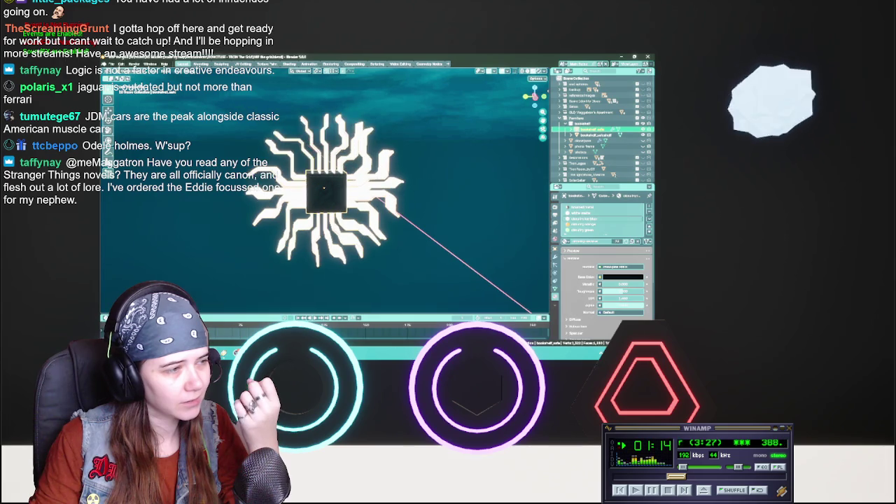
drag(236, 127, 429, 248)
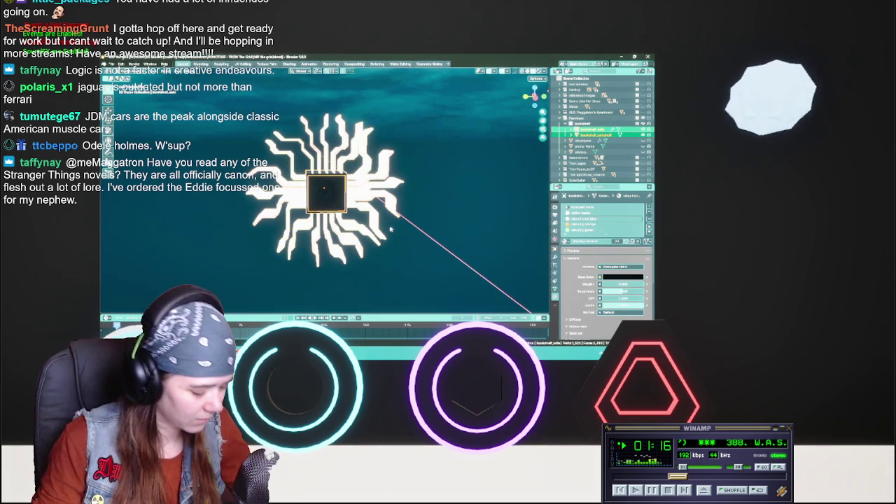
key(ctrl+c)
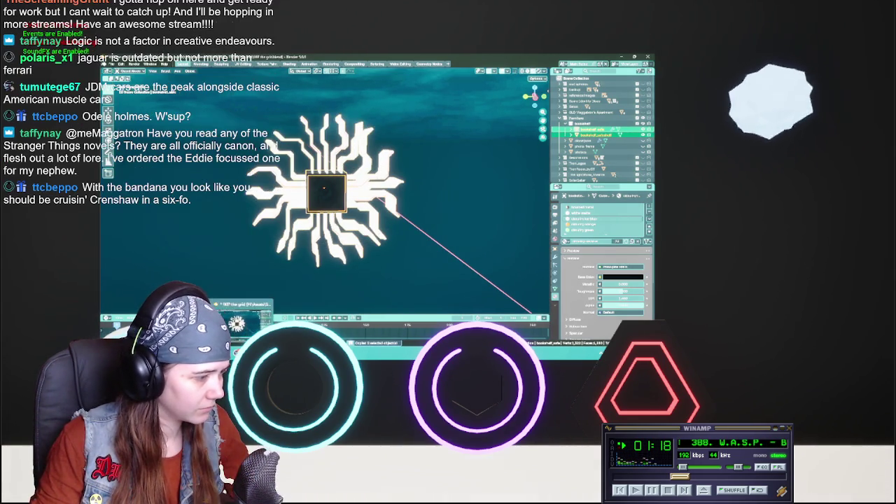
key(alt+Tab)
key(ctrl+v)
mouse_move(361, 102)
middle_down()
mouse_move(336, 175)
mouse_move(349, 259)
middle_up()
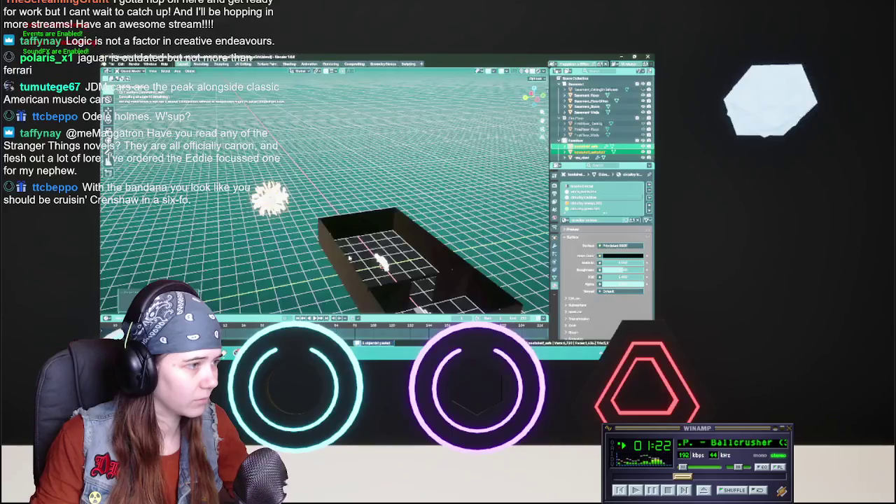
Save the basement scene and move the pasted chip 1 m along Y
scroll(349, 259, up, 3)
scroll(342, 216, up, 2)
middle_drag(342, 217, 313, 202)
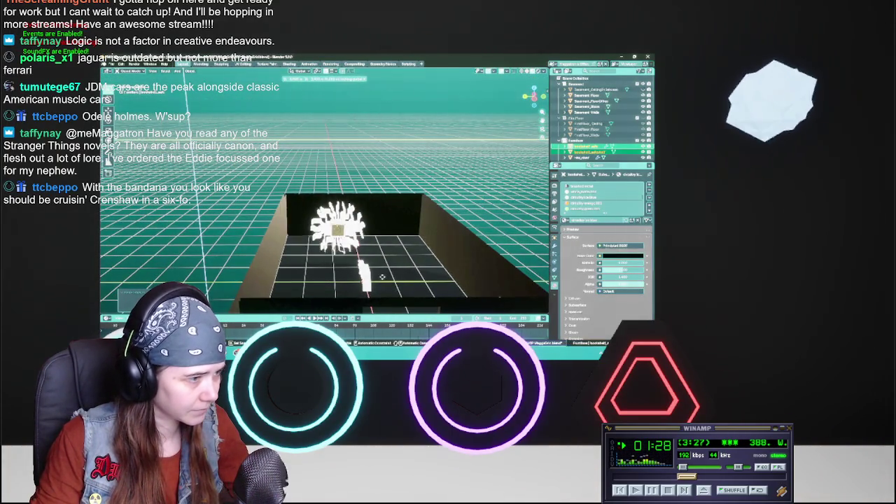
key(ctrl+s)
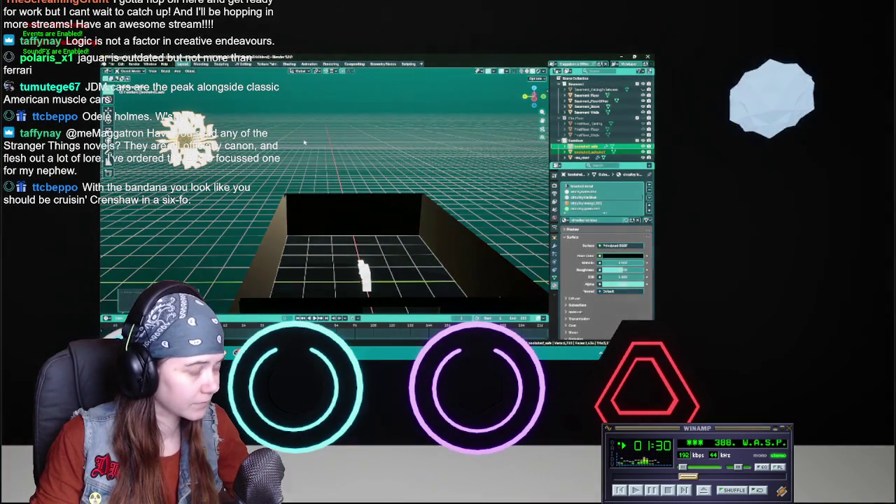
key(g)
key(y)
key(1)
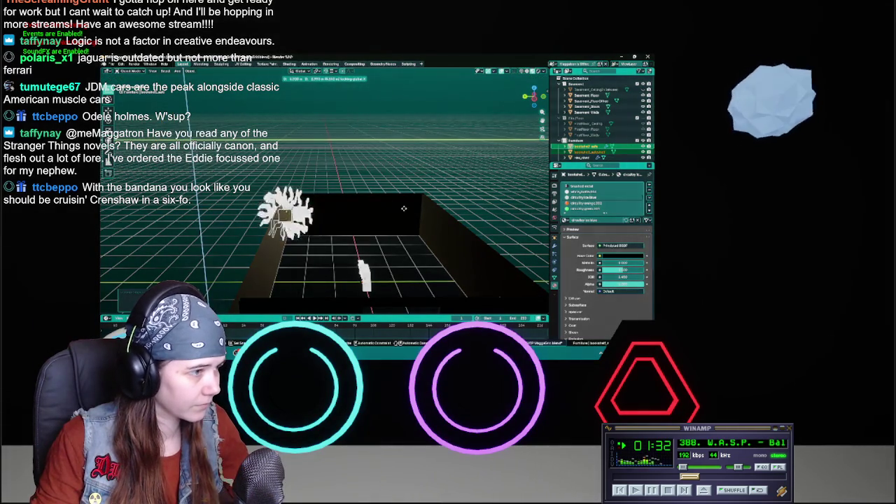
key(Return)
Slide the chip along X until it stands against the basement wall
middle_drag(432, 215, 333, 219)
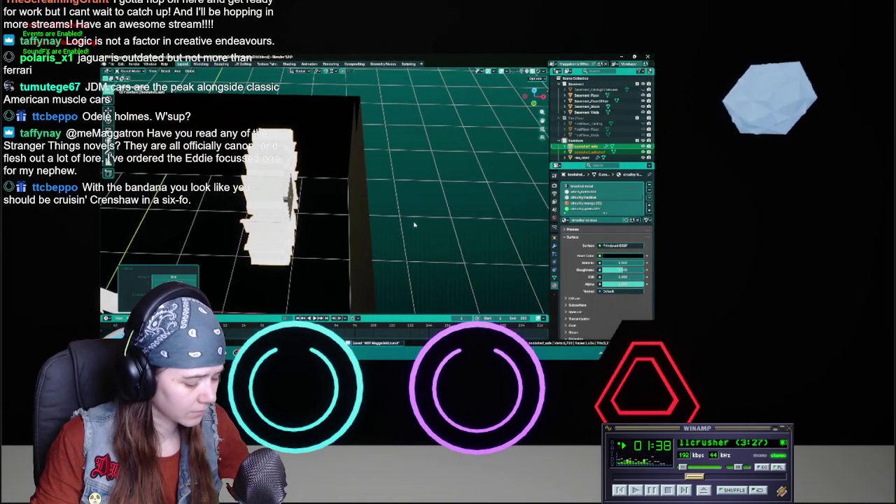
key(g)
key(x)
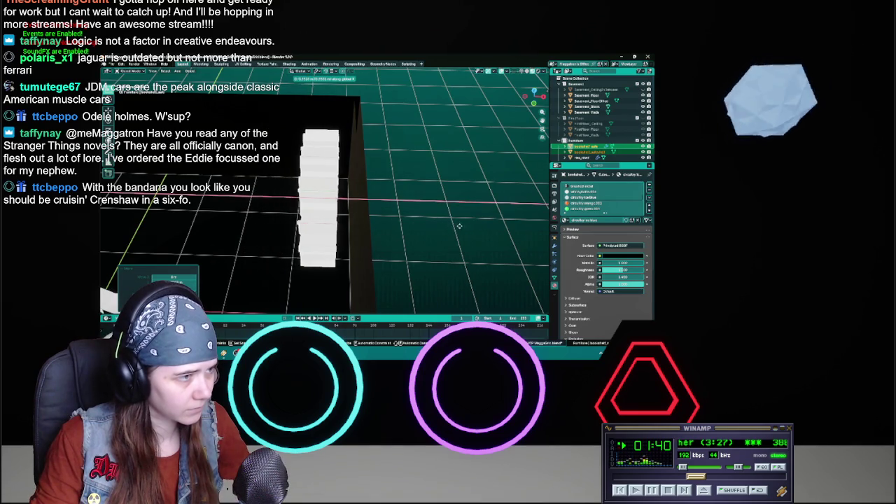
click(474, 227)
mouse_move(474, 227)
middle_down()
mouse_move(421, 159)
mouse_move(447, 193)
mouse_move(414, 213)
middle_up()
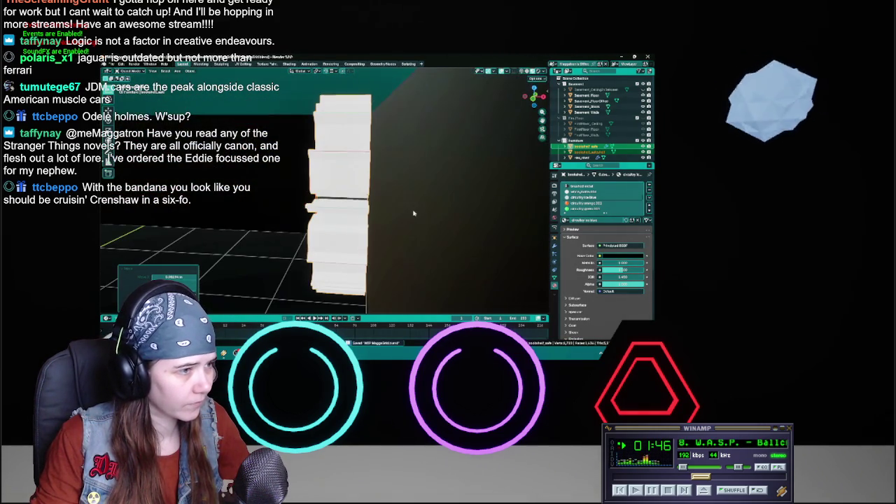
click(316, 70)
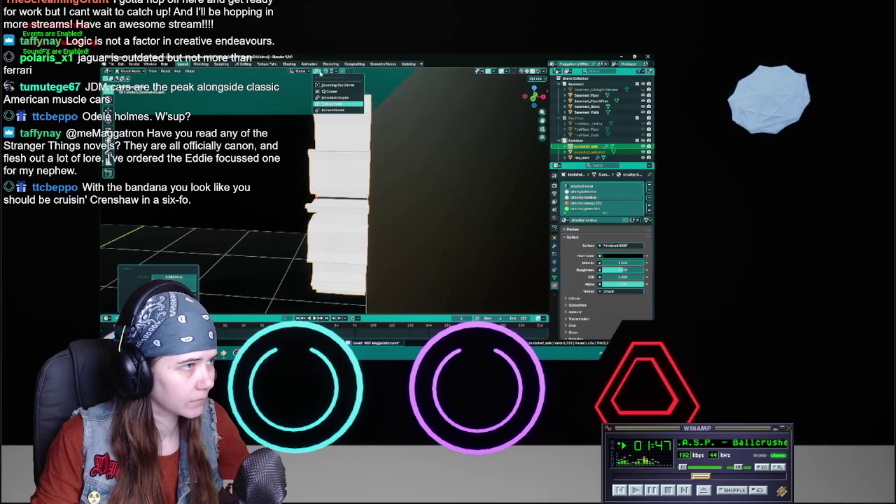
Try resizing the chip with two different pivot points, saving after each attempt
click(329, 103)
middle_drag(420, 182, 481, 173)
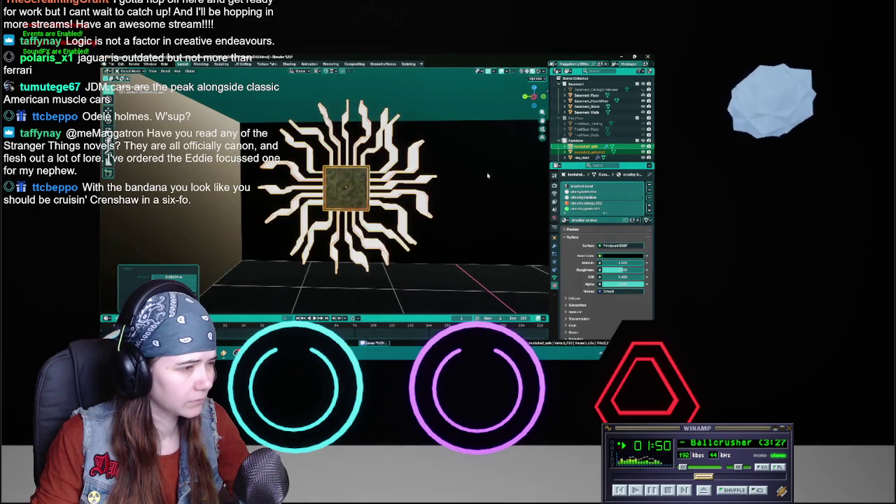
key(s)
click(476, 180)
key(ctrl+s)
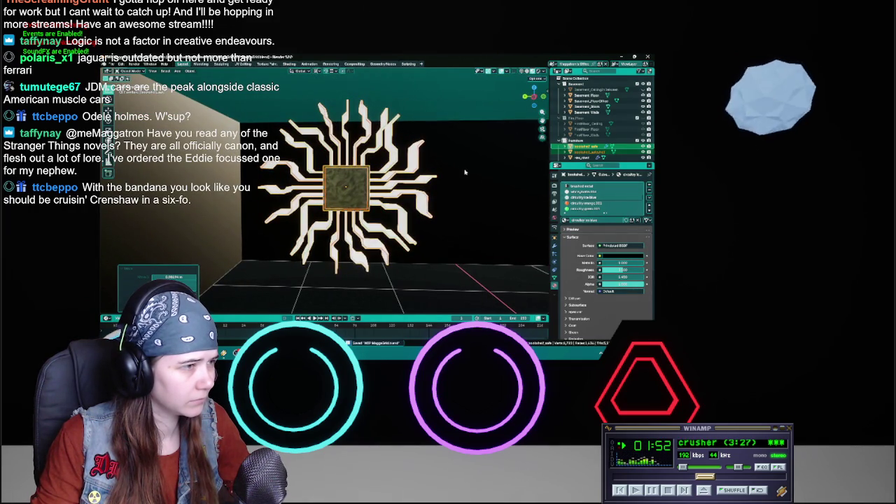
click(319, 71)
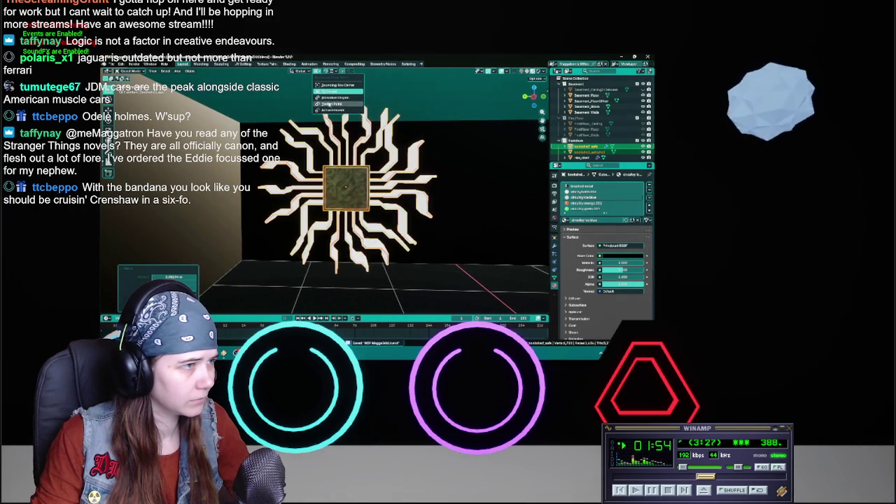
click(329, 103)
key(s)
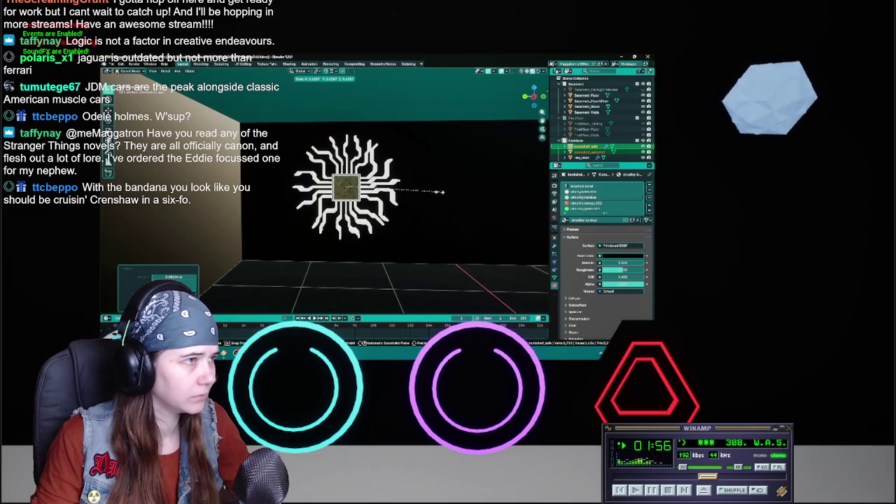
click(440, 195)
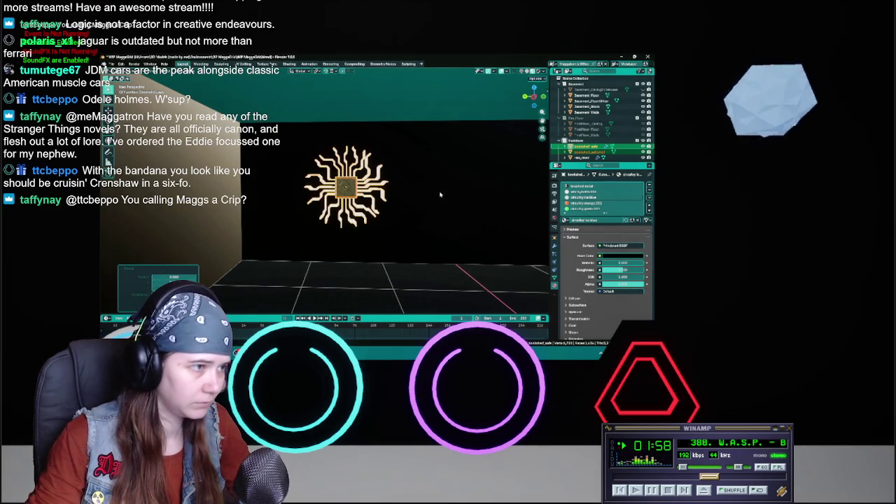
key(ctrl+s)
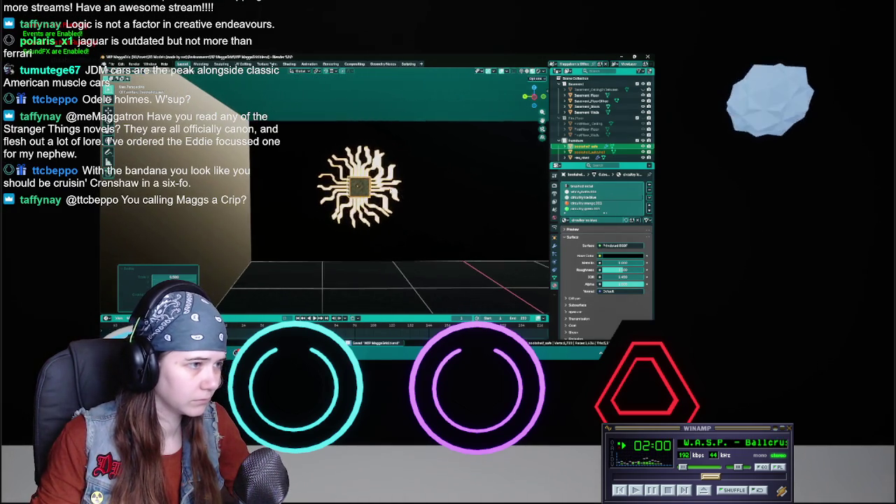
Scale the chip to 0.75 and check it from the side and top views
scroll(488, 202, up, 4)
text(s0.75)
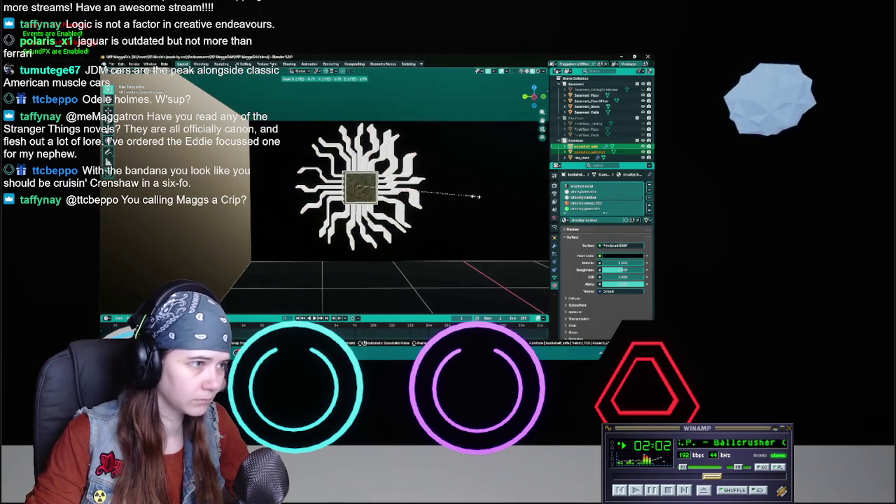
key(Return)
key(KP_3)
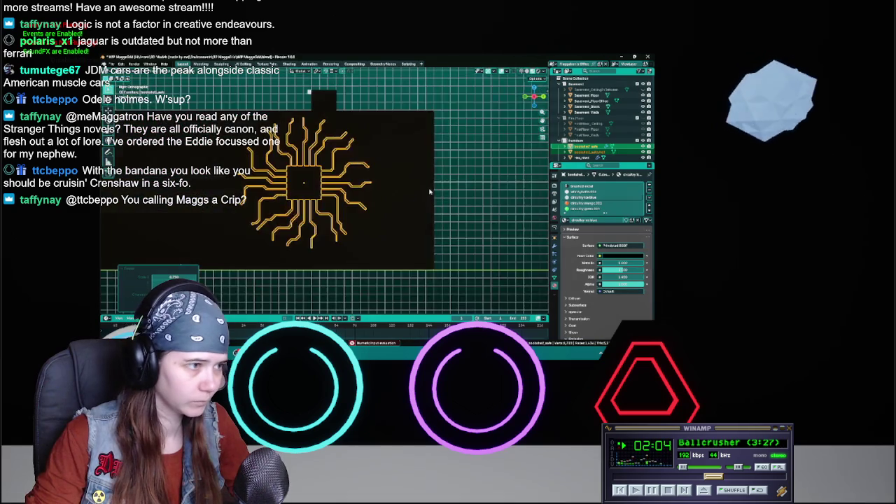
key(KP_7)
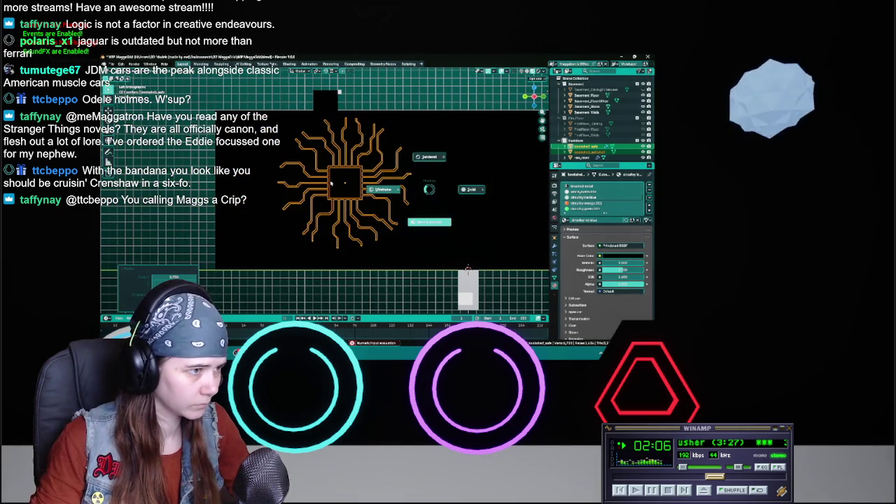
Inspect the resized chip, leave local view to see the whole room, and save
scroll(441, 206, down, 1)
scroll(419, 207, down, 2)
scroll(407, 204, up, 2)
scroll(378, 202, up, 1)
scroll(372, 201, up, 2)
shift+middle_drag(372, 201, 441, 211)
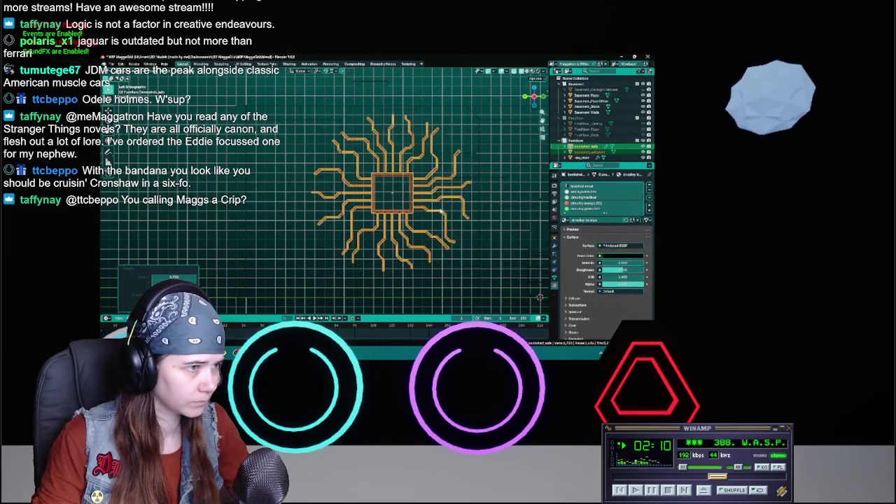
mouse_move(495, 216)
middle_down()
mouse_move(472, 236)
mouse_move(419, 211)
middle_up()
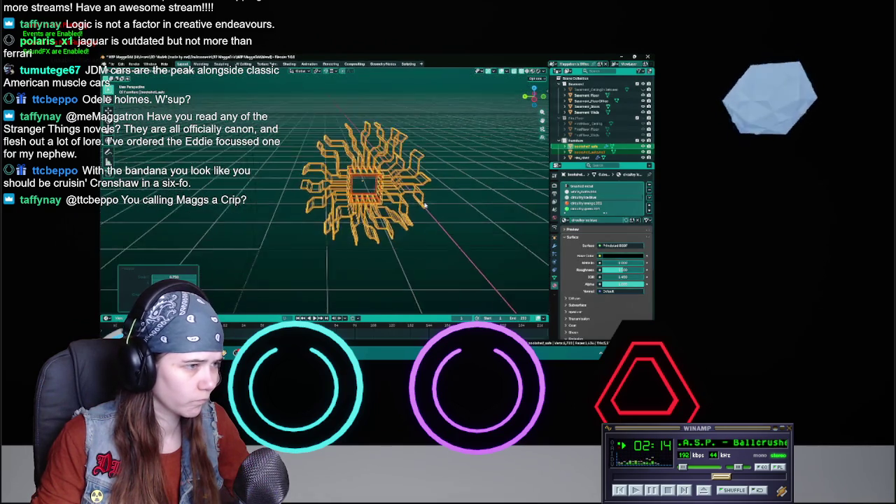
scroll(434, 212, up, 3)
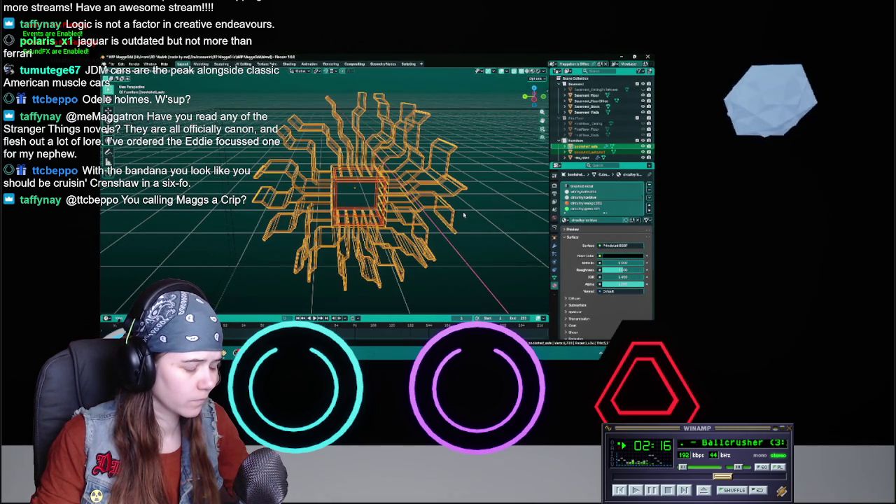
scroll(464, 215, down, 2)
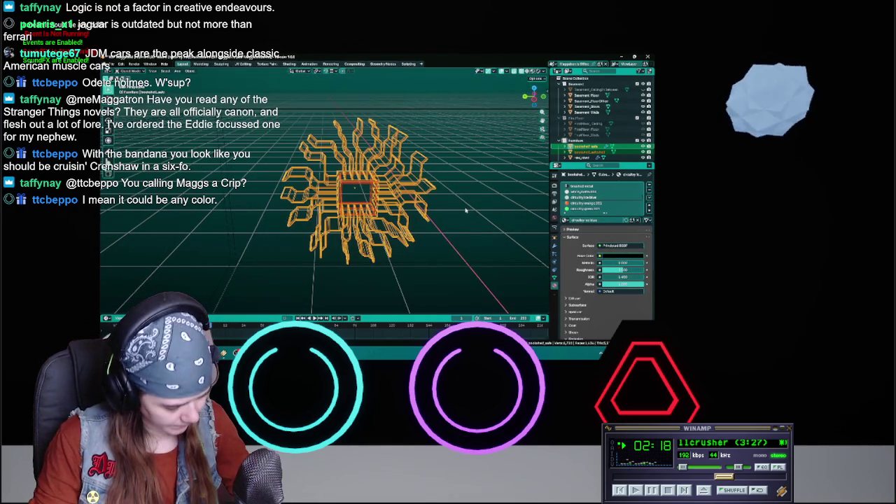
key(KP_Divide)
key(ctrl+s)
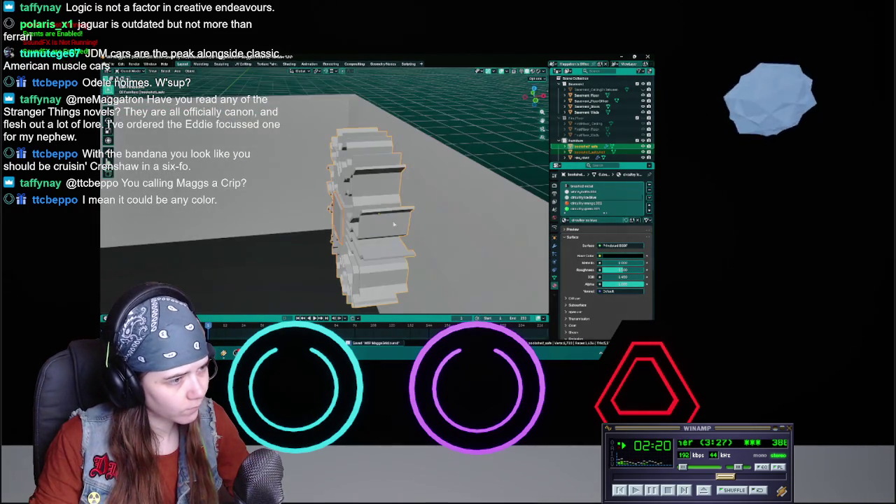
In local view, shift the chip slightly left with X excluded, then save
key(KP_Divide)
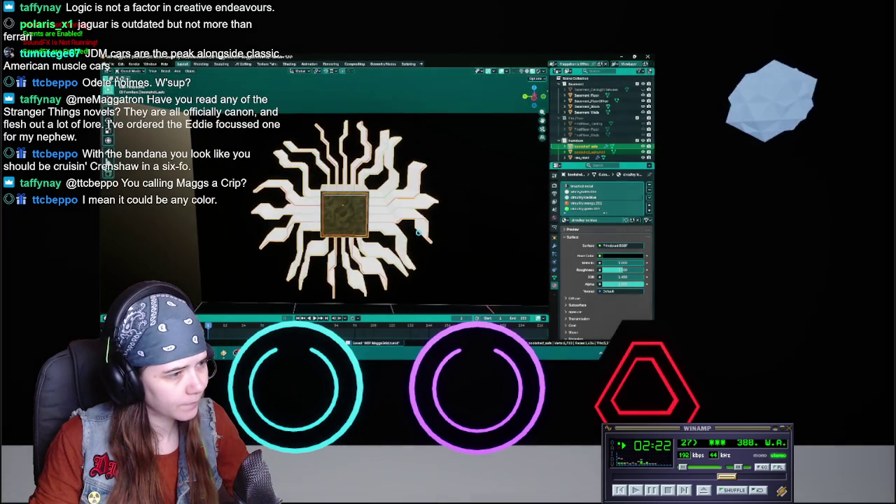
key(g)
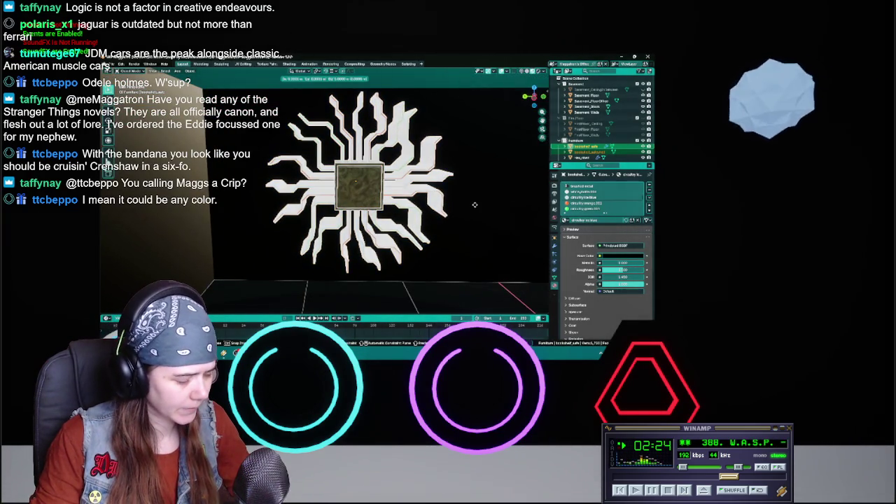
key(shift+x)
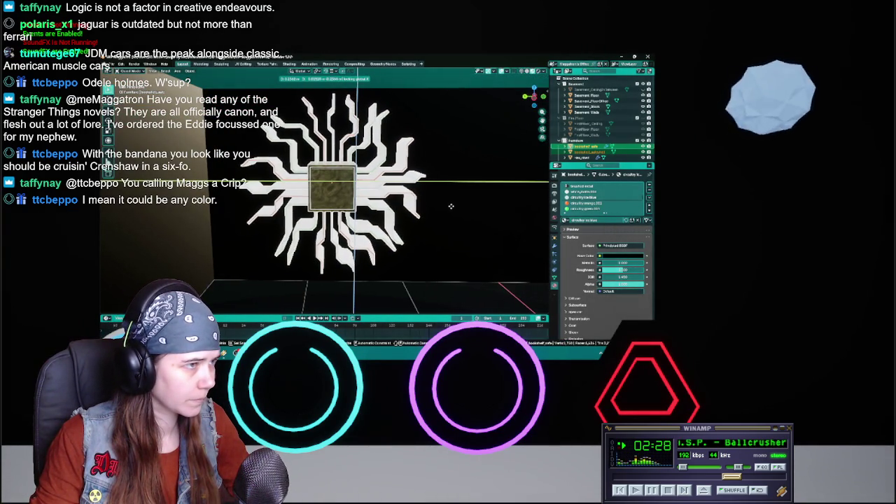
click(427, 220)
mouse_move(427, 219)
middle_down()
mouse_move(331, 239)
mouse_move(322, 250)
mouse_move(399, 215)
middle_up()
key(ctrl+s)
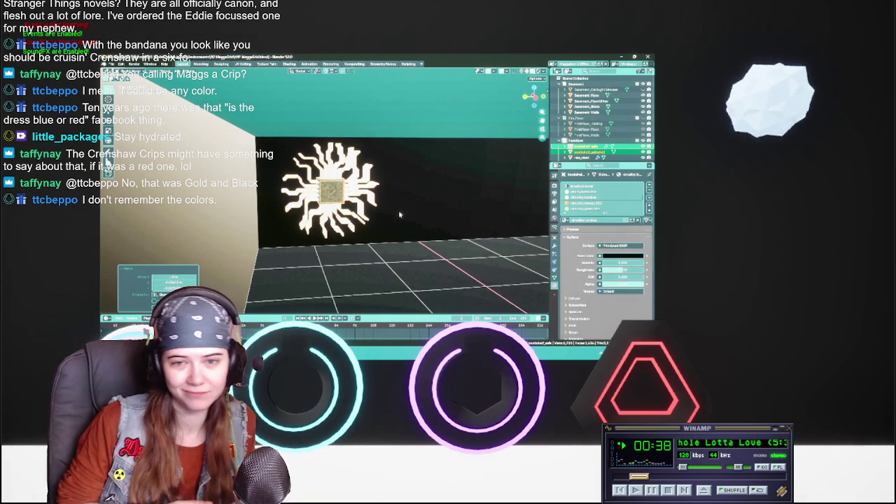
Save the basement scene with the chip mounted on the back wall
key(ctrl+s)
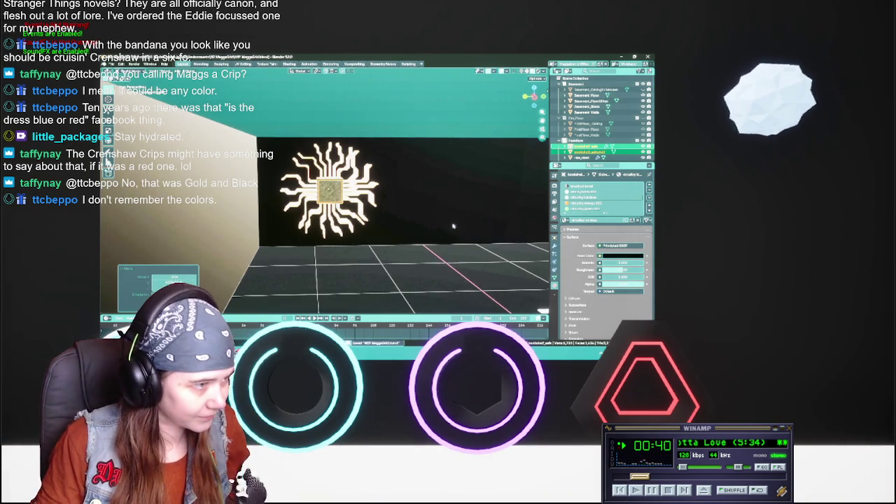
Select the white shelf and orbit to face the floor grid
middle_drag(392, 217, 359, 236)
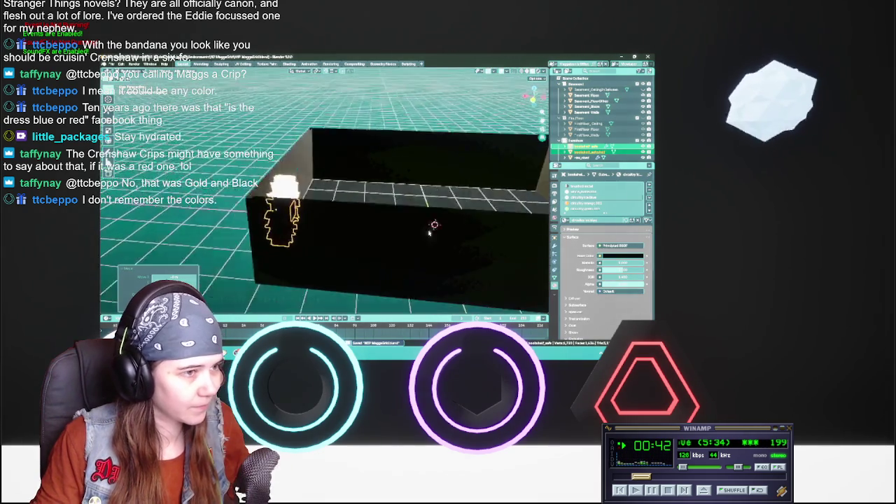
click(361, 238)
mouse_move(361, 238)
middle_down()
mouse_move(397, 244)
mouse_move(385, 224)
middle_up()
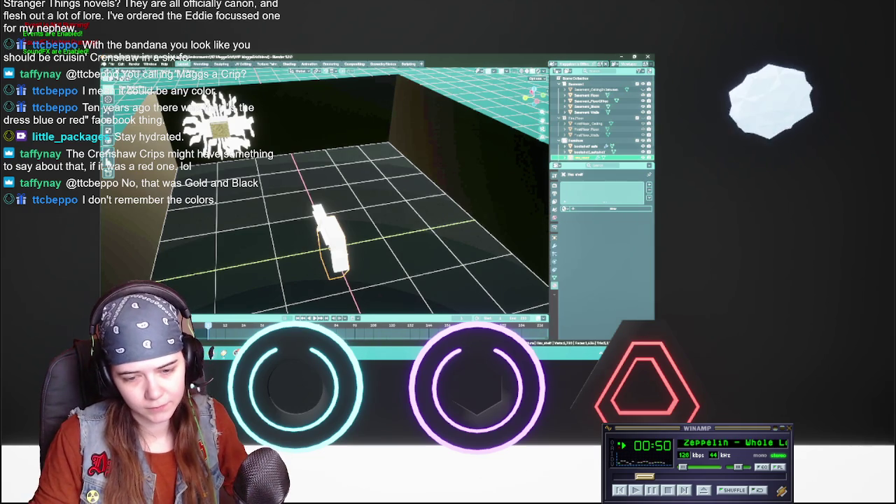
click(686, 491)
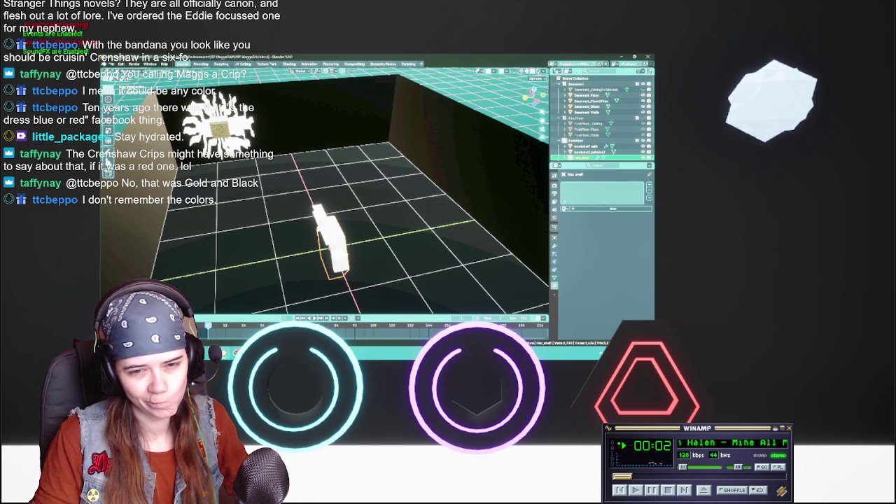
mouse_move(350, 210)
middle_down()
mouse_move(399, 216)
mouse_move(382, 212)
middle_up()
Duplicate the white shelf and slide the copy along Y to the original's right
key(shift+d)
key(y)
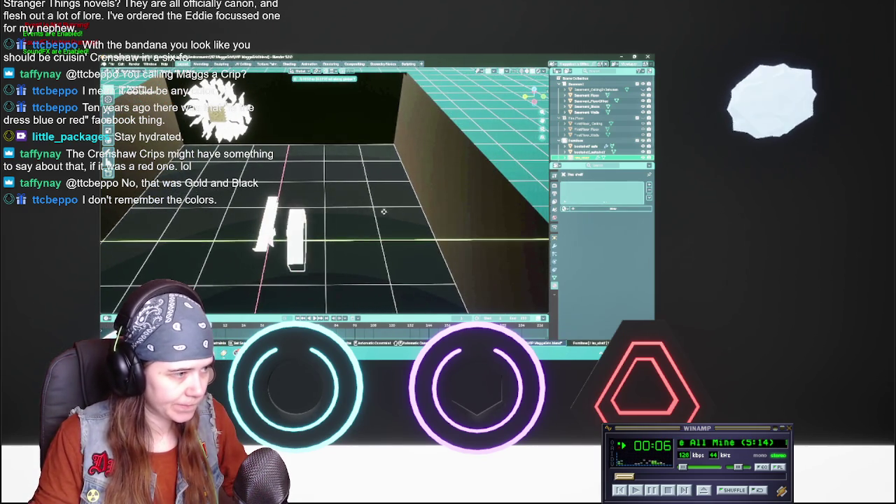
click(505, 212)
middle_drag(504, 212, 402, 208)
mouse_move(168, 233)
middle_down()
mouse_move(107, 162)
mouse_move(339, 209)
middle_up()
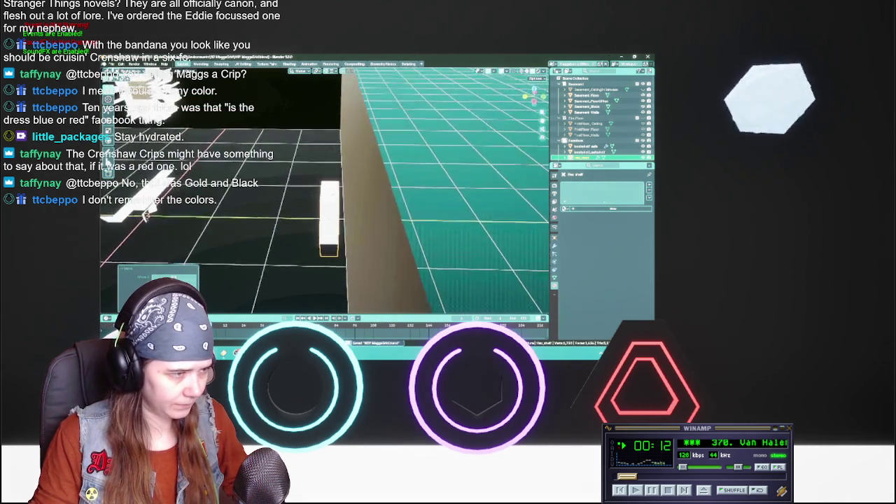
Move the shelf along X to a new position
key(g)
key(x)
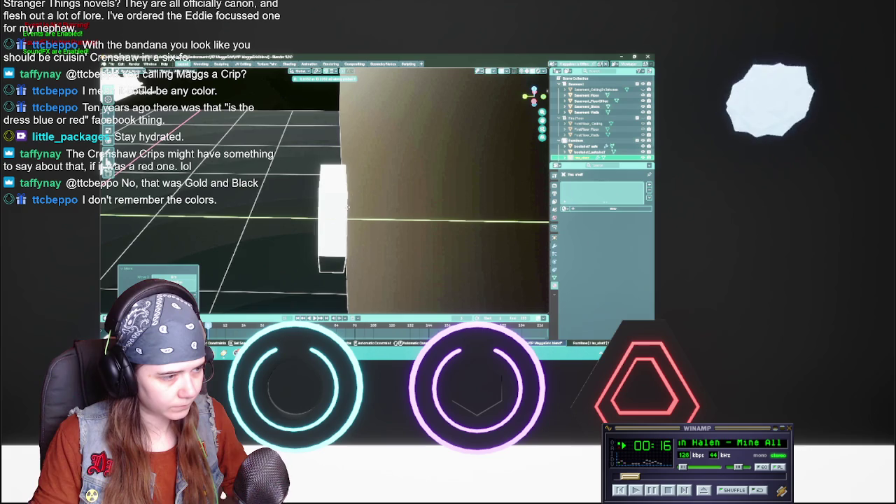
click(346, 208)
mouse_move(346, 207)
middle_down()
mouse_move(431, 206)
mouse_move(402, 232)
mouse_move(359, 231)
middle_up()
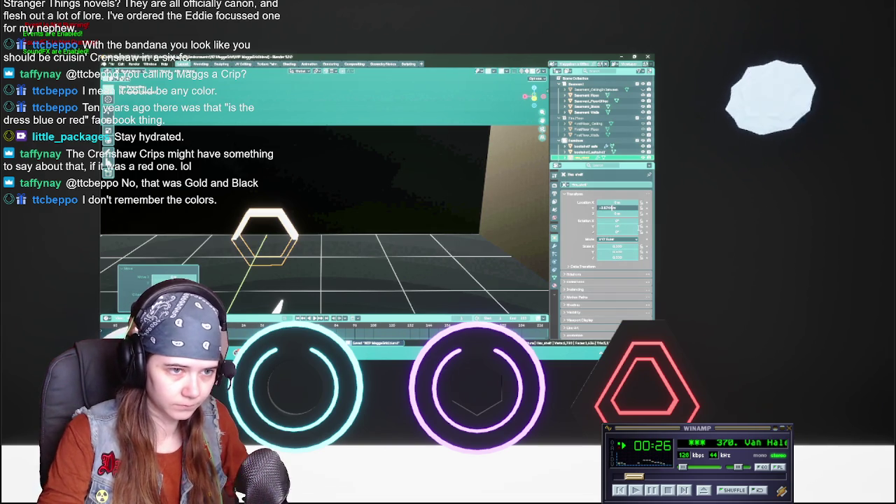
Raise the hexagon shelf along Z and frame it in the view
middle_drag(278, 306, 368, 215)
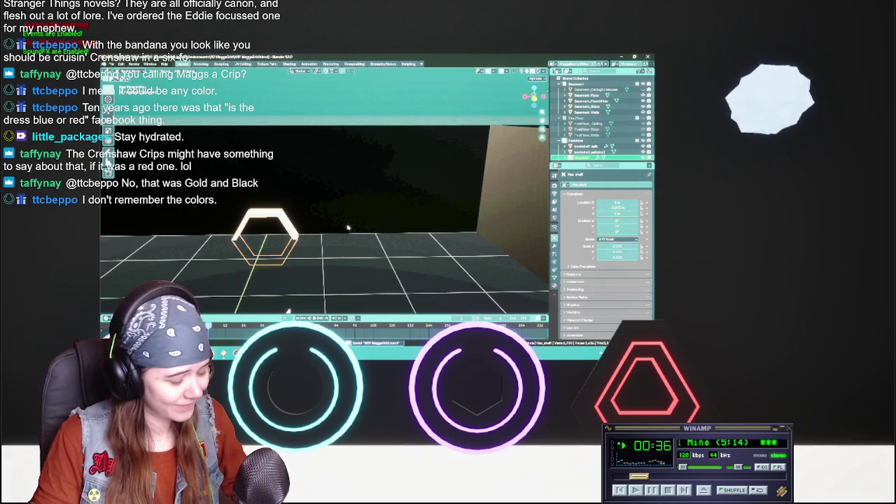
middle_drag(368, 215, 352, 219)
scroll(351, 217, up, 1)
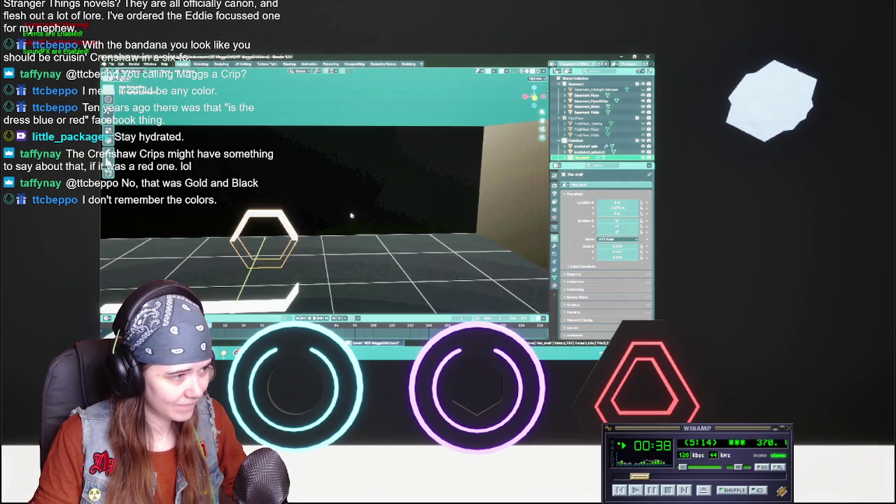
key(g)
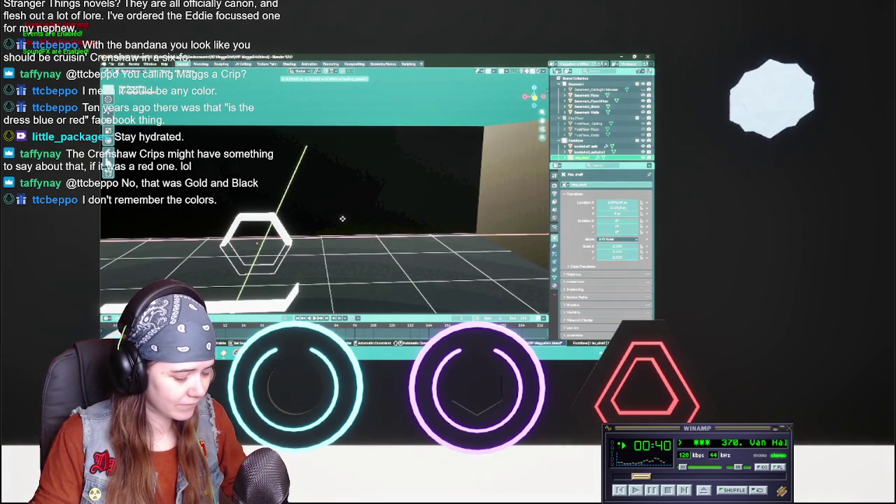
key(z)
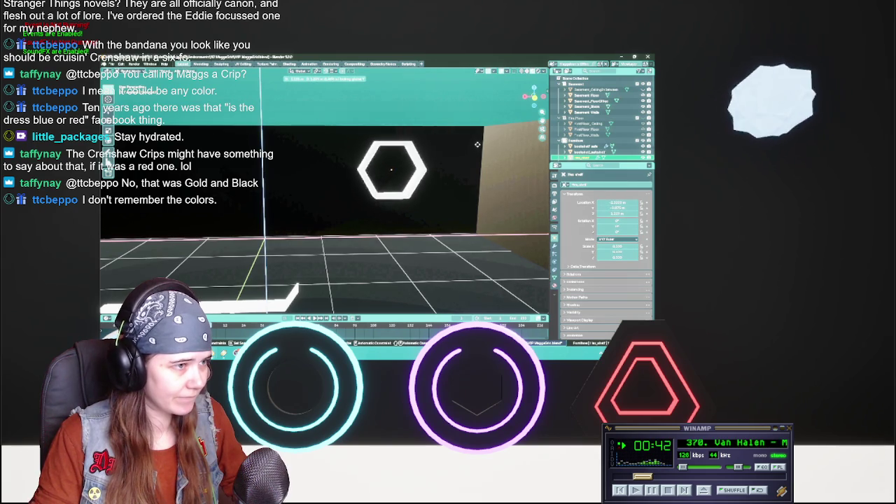
click(475, 145)
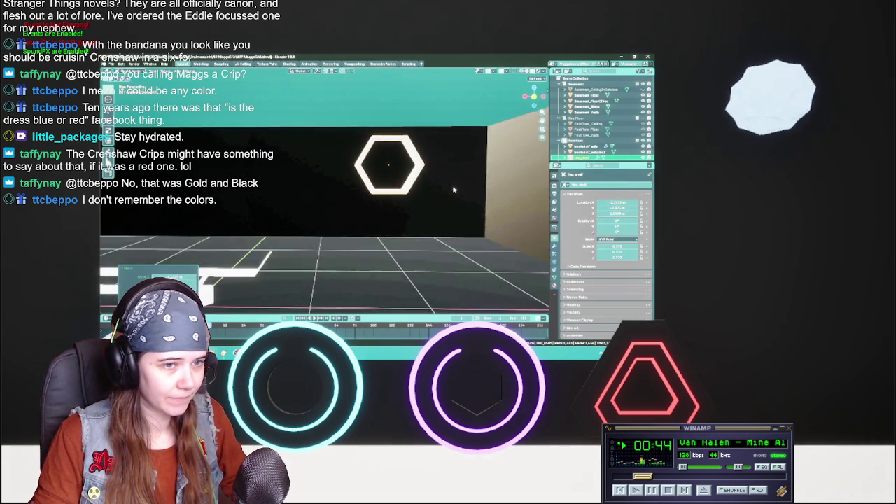
key(KP_Decimal)
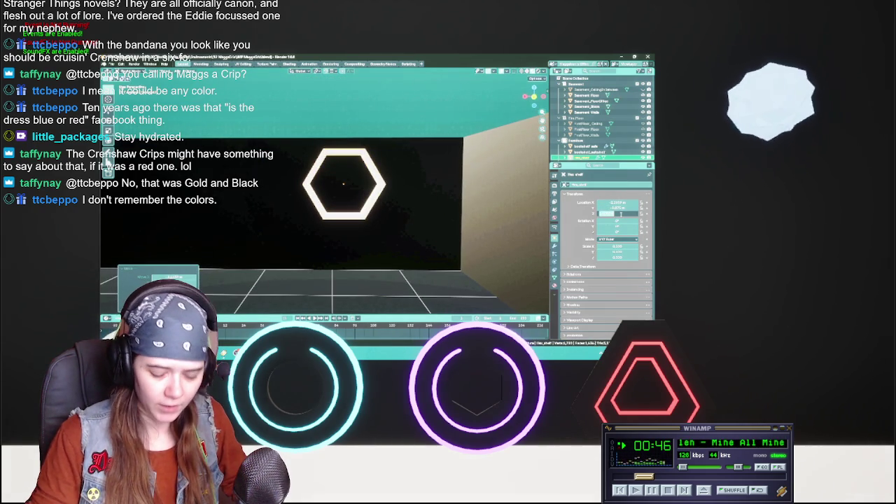
click(431, 209)
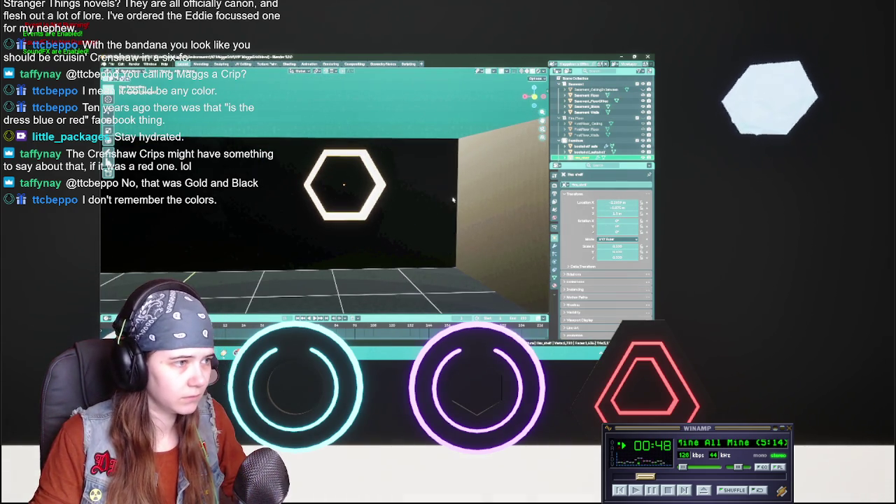
Scale the hexagon shelf to 0.7 and reposition it with Z excluded
key(s)
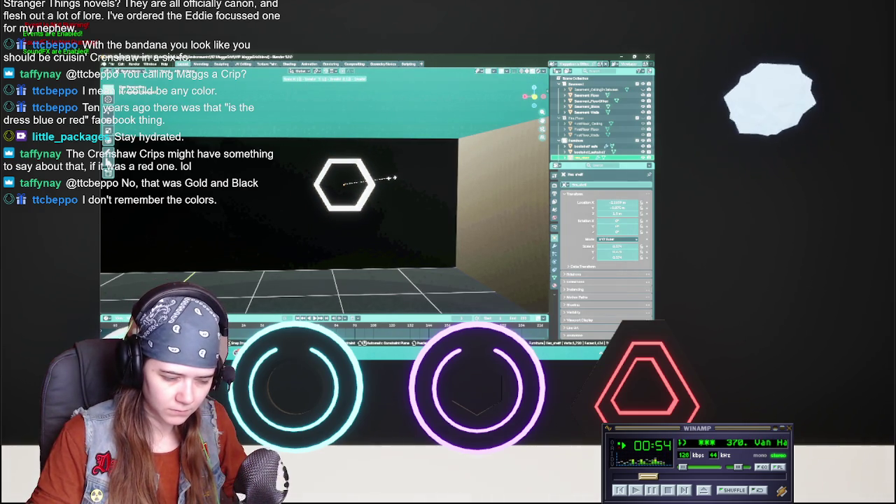
text(.7)
key(Return)
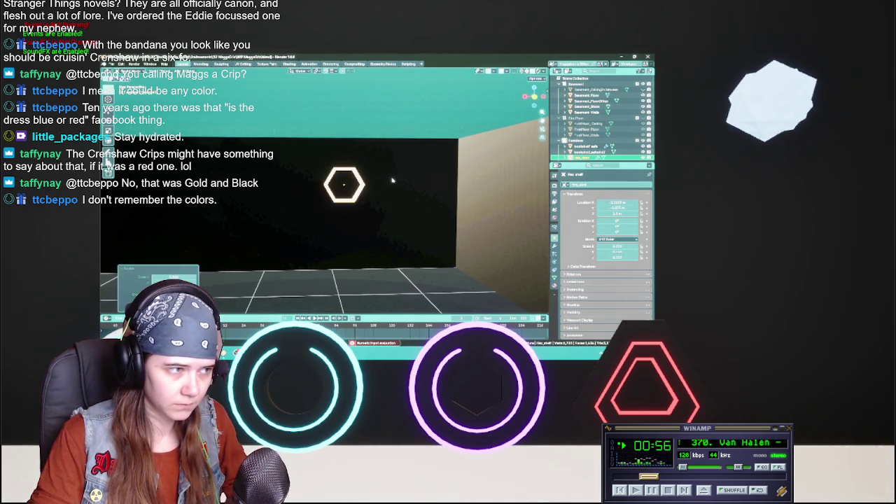
scroll(385, 176, up, 1)
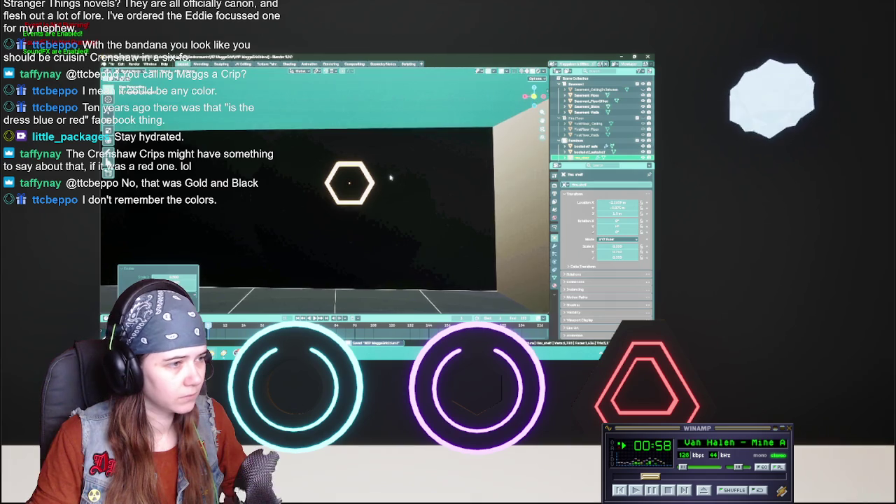
key(g)
key(shift+z)
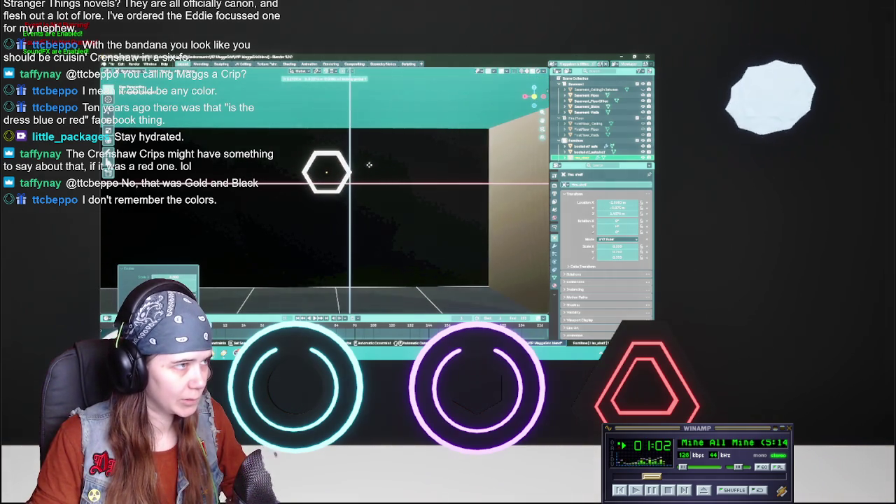
click(368, 165)
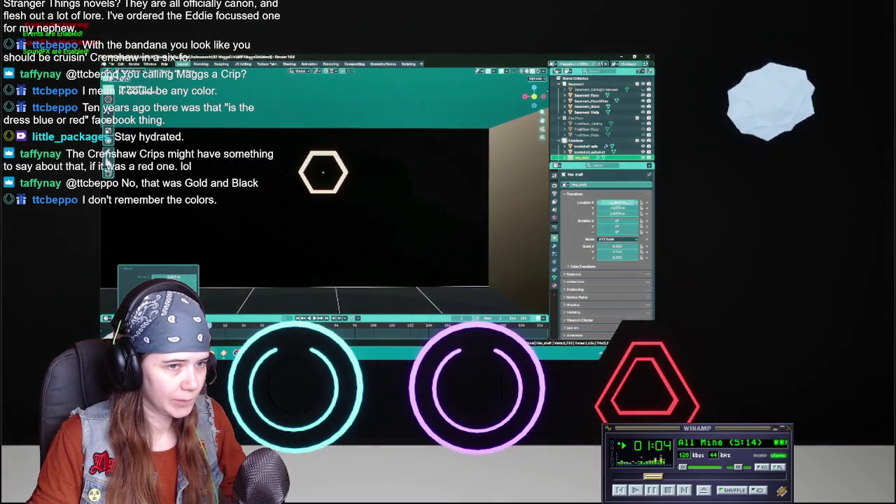
Select the wall shelves, save the file, and switch to Unreal Engine
mouse_move(371, 254)
middle_down()
mouse_move(359, 252)
mouse_move(408, 241)
middle_up()
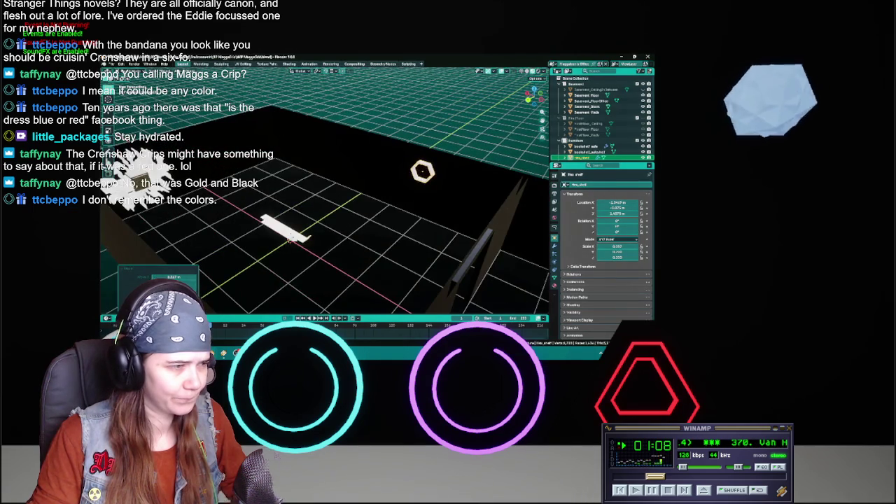
click(288, 236)
middle_drag(288, 236, 341, 232)
key(ctrl+s)
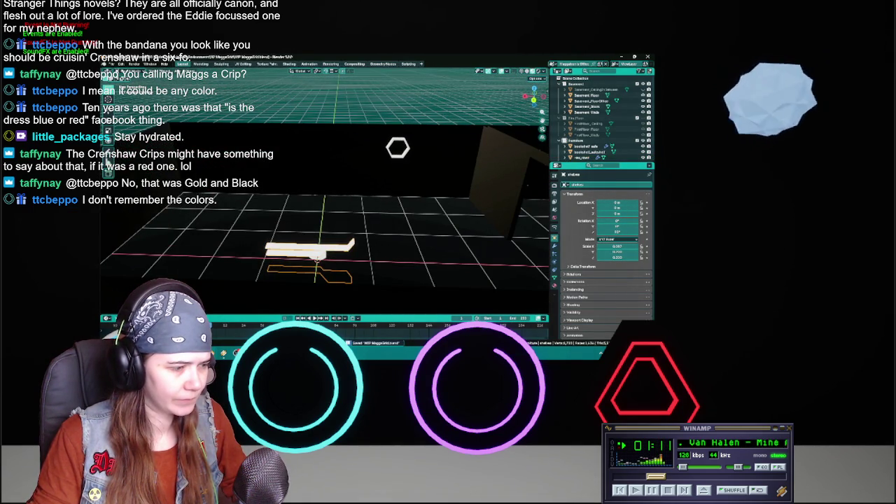
key(alt+Tab)
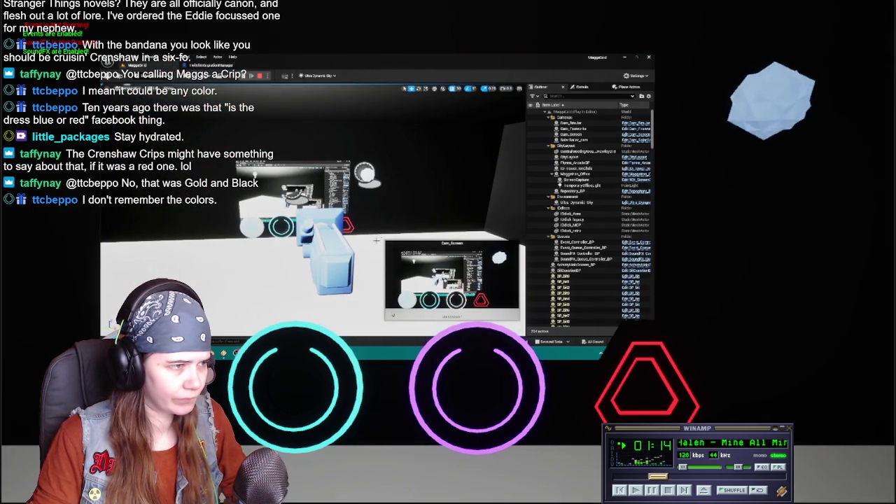
Pan the Unreal viewport camera into the studio room view
right_drag(378, 238, 371, 253)
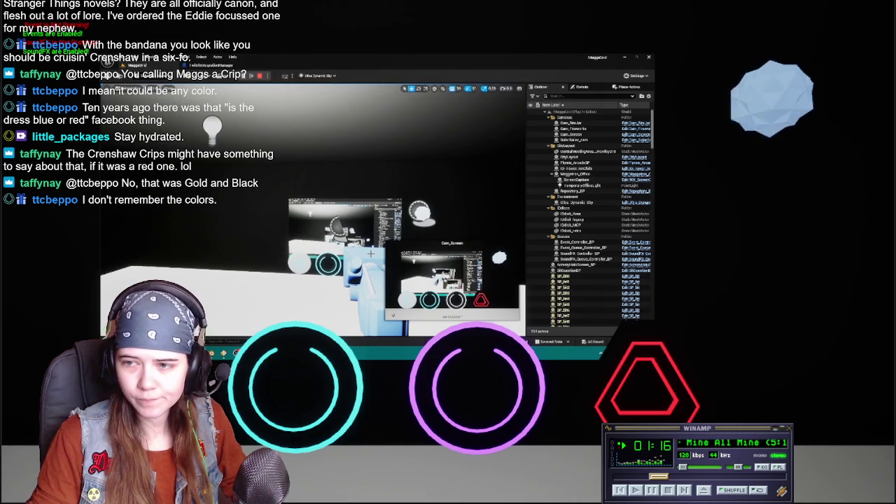
right_drag(370, 254, 359, 243)
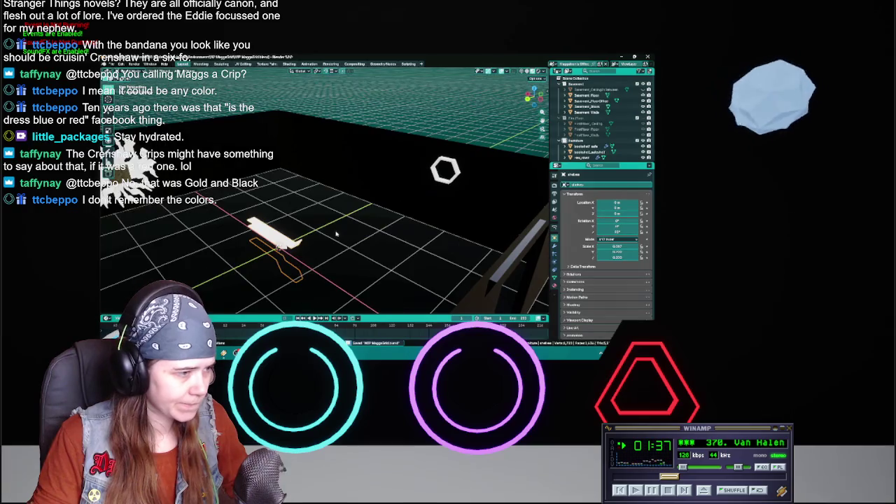
Reposition the selected shelves with two Y-axis moves and one free move
key(g)
key(y)
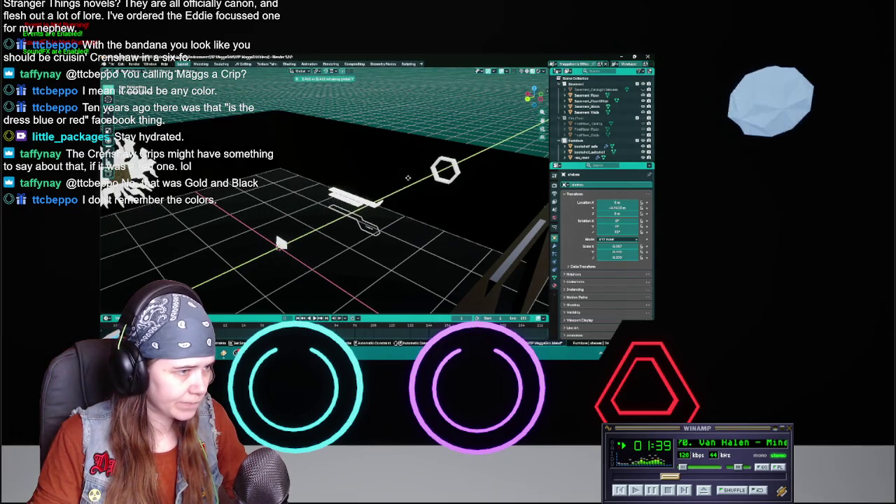
click(417, 181)
mouse_move(425, 190)
middle_down()
mouse_move(332, 191)
mouse_move(333, 143)
mouse_move(329, 162)
middle_up()
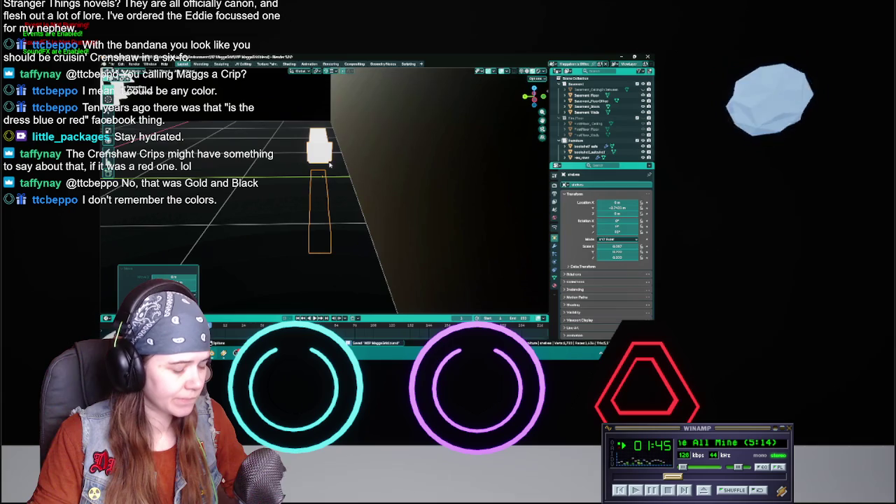
key(g)
key(y)
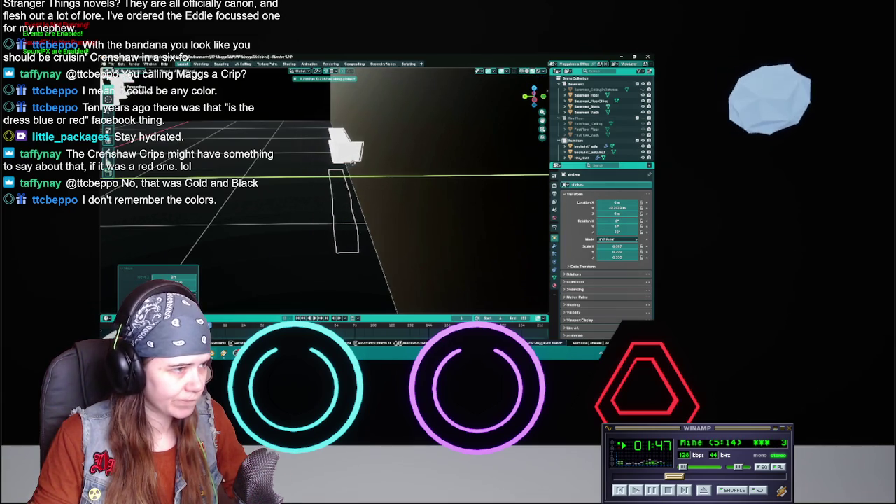
click(350, 163)
mouse_move(350, 163)
middle_down()
mouse_move(406, 165)
mouse_move(378, 225)
middle_up()
key(g)
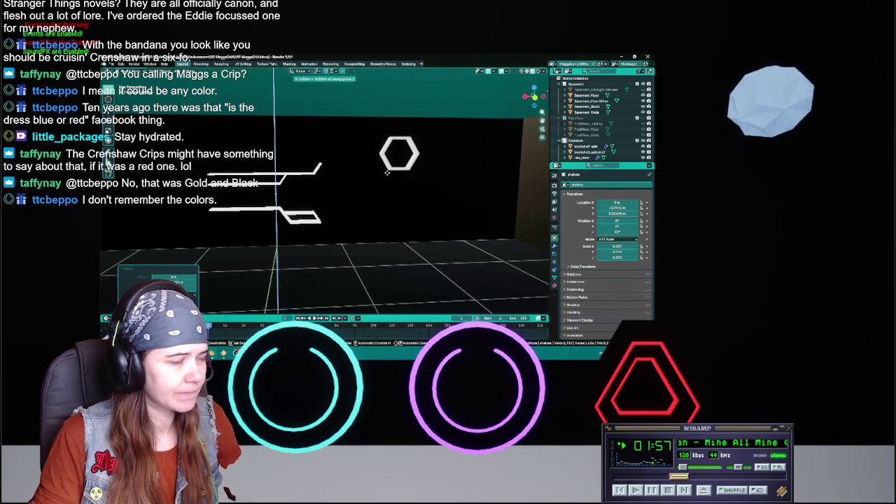
click(387, 172)
Rotate the shelves 90 degrees around Z with rz90
middle_drag(378, 200, 371, 201)
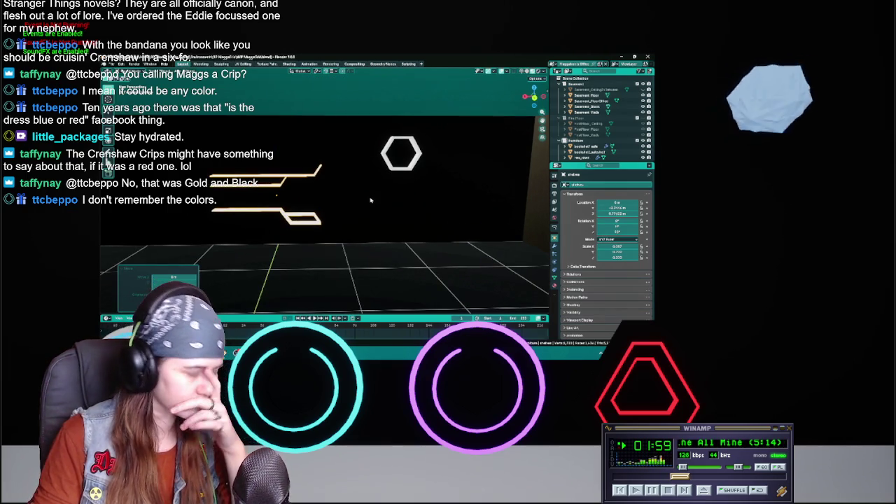
text(rz)
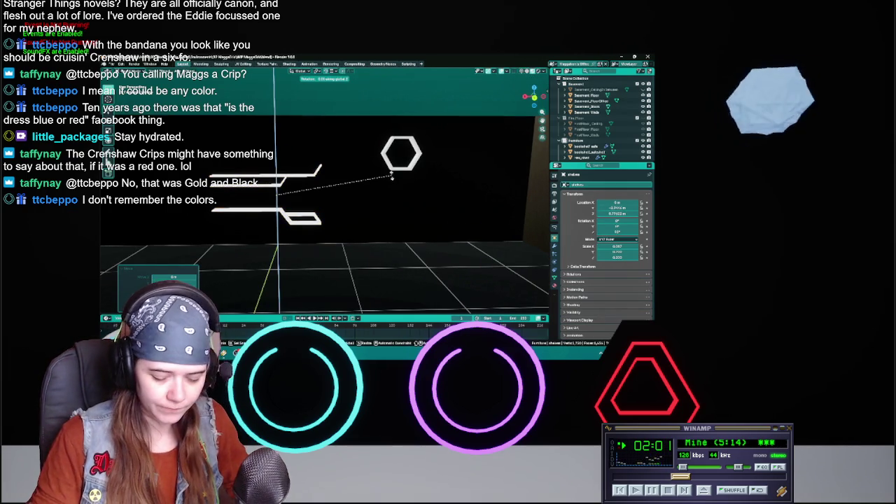
text(90)
key(Return)
mouse_move(385, 182)
middle_down()
mouse_move(149, 223)
mouse_move(299, 198)
middle_up()
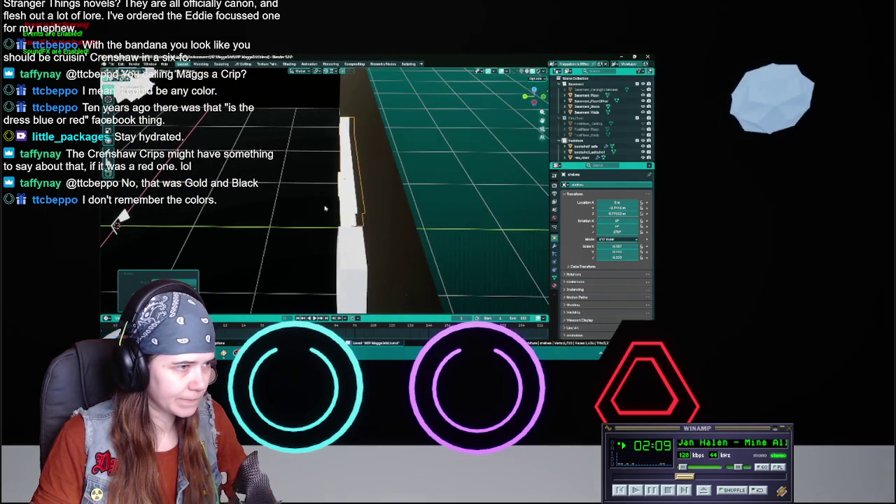
Slide the shelves along Y against the wall and save
key(g)
key(y)
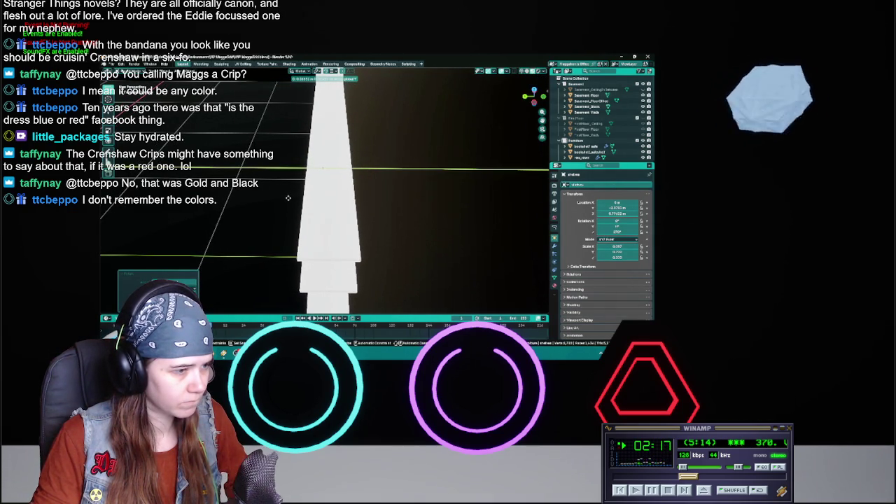
click(288, 198)
mouse_move(287, 198)
middle_down()
mouse_move(350, 182)
mouse_move(333, 198)
middle_up()
key(ctrl+s)
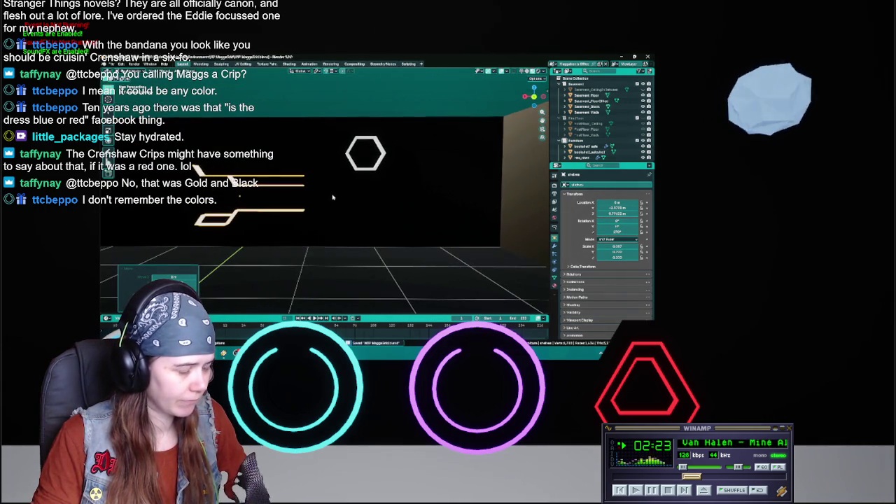
Slide the shelves along X beside the hexagon shelf and save
key(g)
key(x)
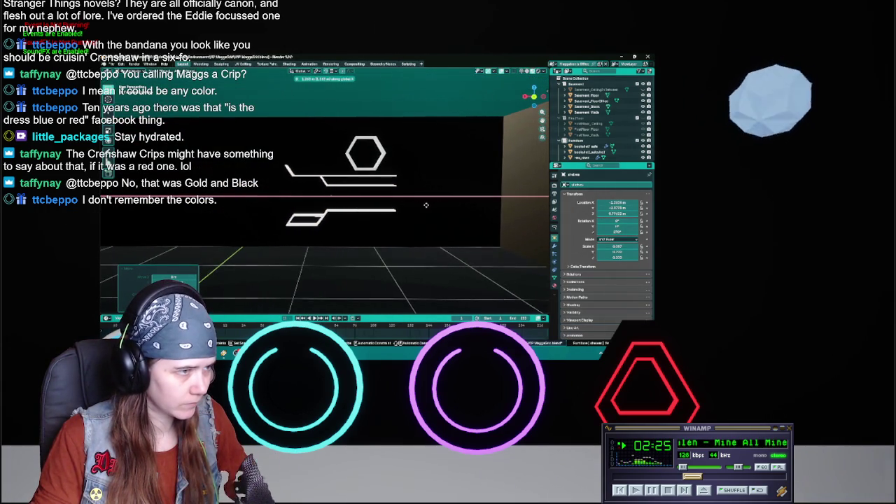
click(488, 211)
key(ctrl+s)
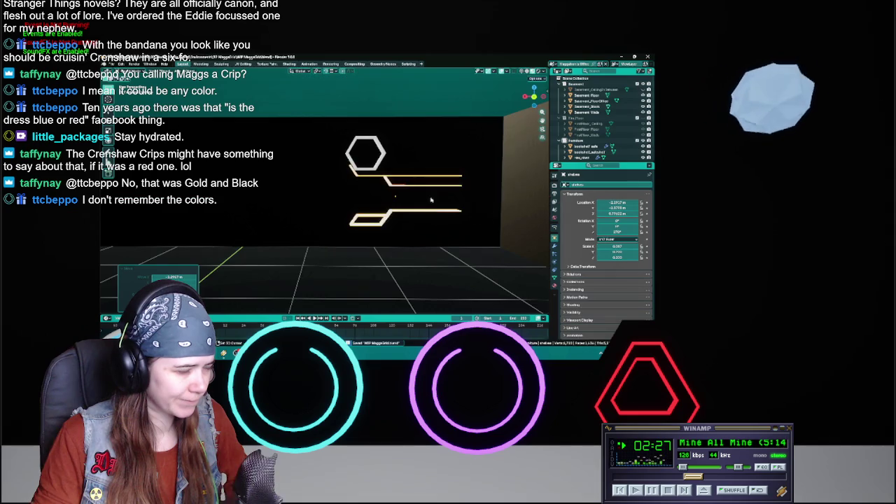
mouse_move(488, 211)
middle_down()
mouse_move(367, 215)
mouse_move(405, 227)
mouse_move(316, 234)
middle_up()
scroll(367, 216, up, 3)
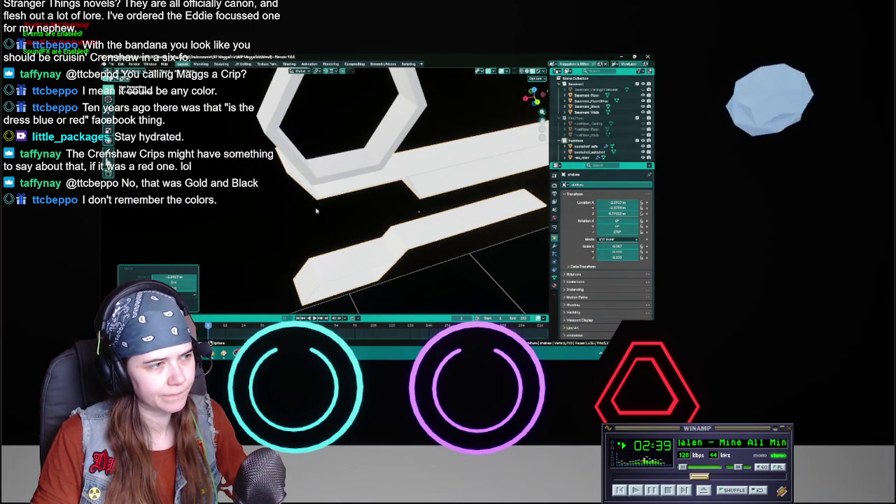
Check the hexagon's modifiers, then frame the wall shelves in an axis-aligned side view
click(337, 170)
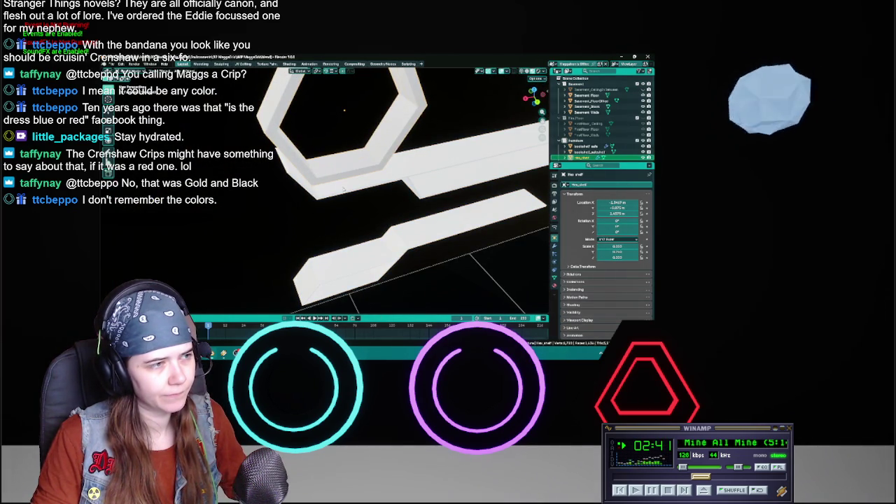
click(554, 244)
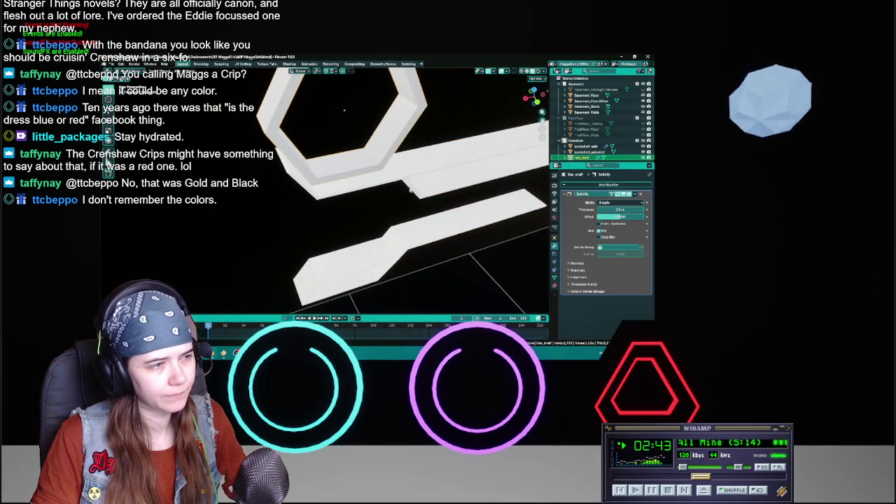
click(405, 199)
key(KP_Decimal)
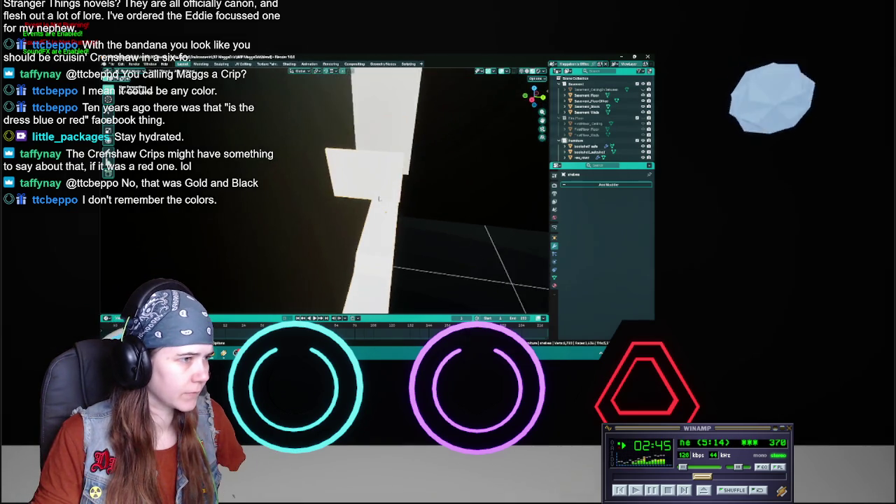
click(534, 94)
middle_drag(299, 189, 301, 186)
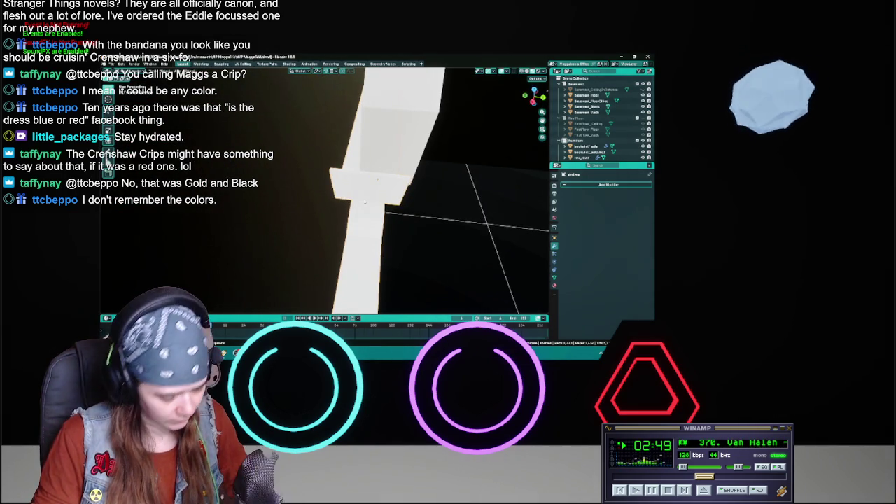
Nudge the shelves along Y flush to the wall and bring up the object context menu
key(g)
key(y)
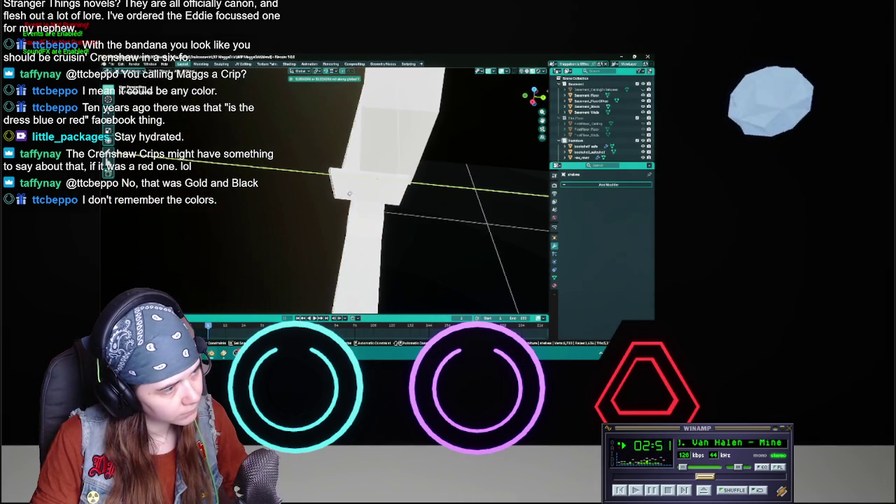
click(107, 162)
mouse_move(313, 208)
middle_down()
mouse_move(341, 201)
mouse_move(257, 196)
mouse_move(331, 201)
middle_up()
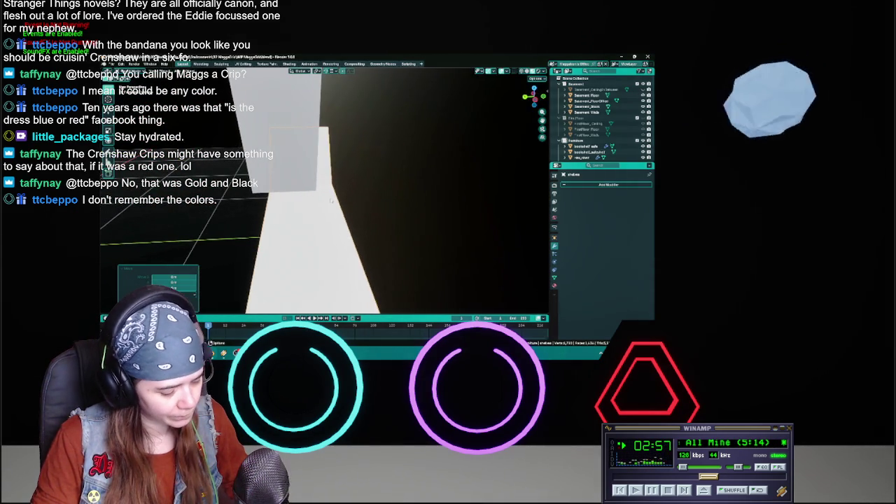
right_click(330, 158)
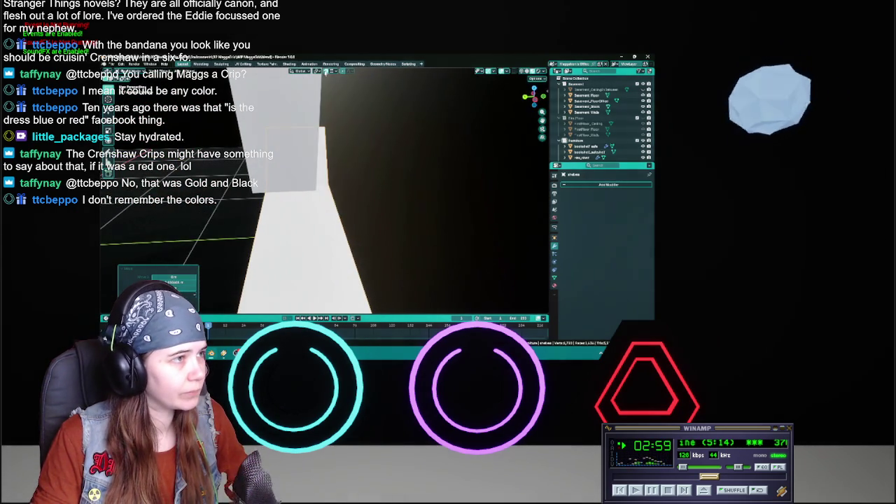
right_click(330, 158)
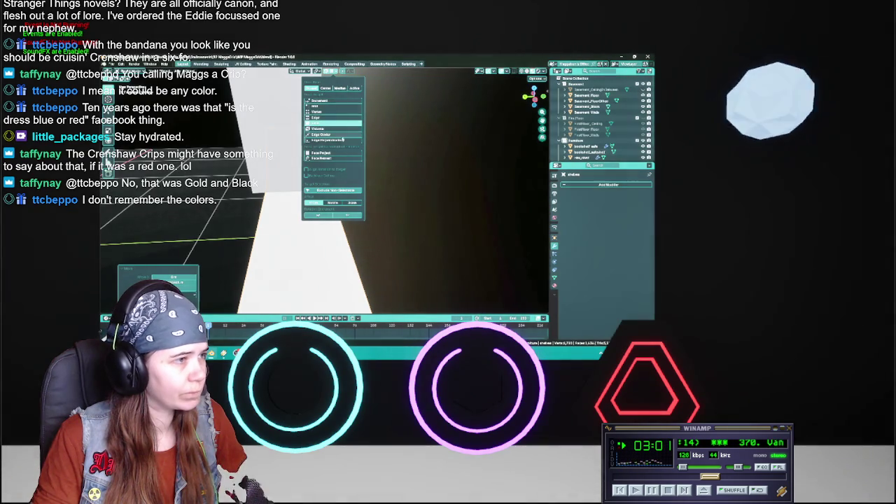
Finish the shelf move, then slide the hexagon shelf with Y excluded
click(329, 118)
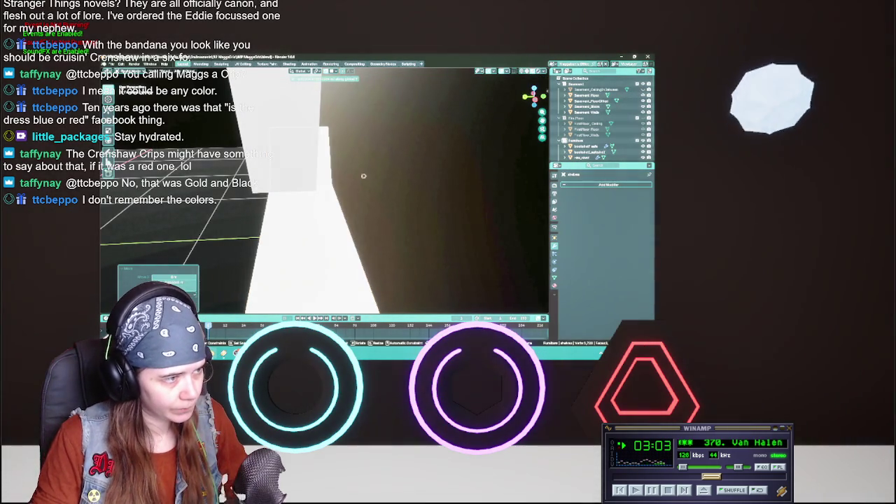
click(365, 180)
mouse_move(364, 180)
middle_down()
mouse_move(458, 178)
mouse_move(414, 189)
mouse_move(364, 177)
middle_up()
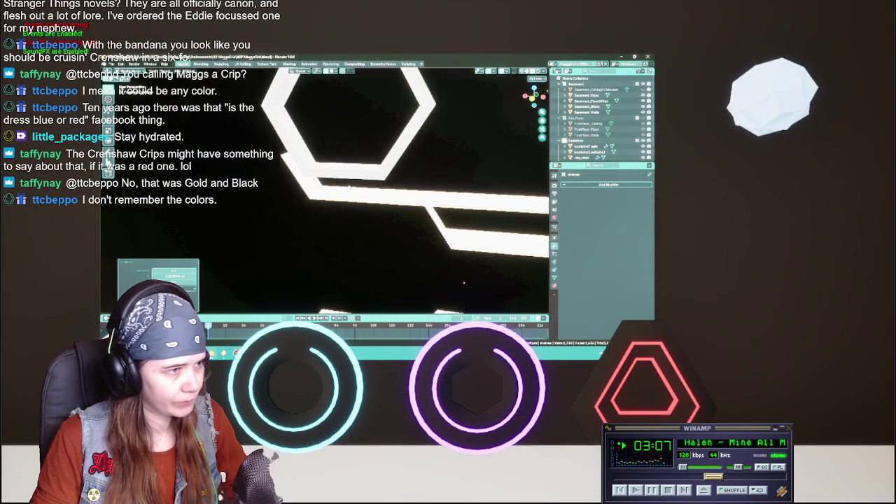
click(363, 176)
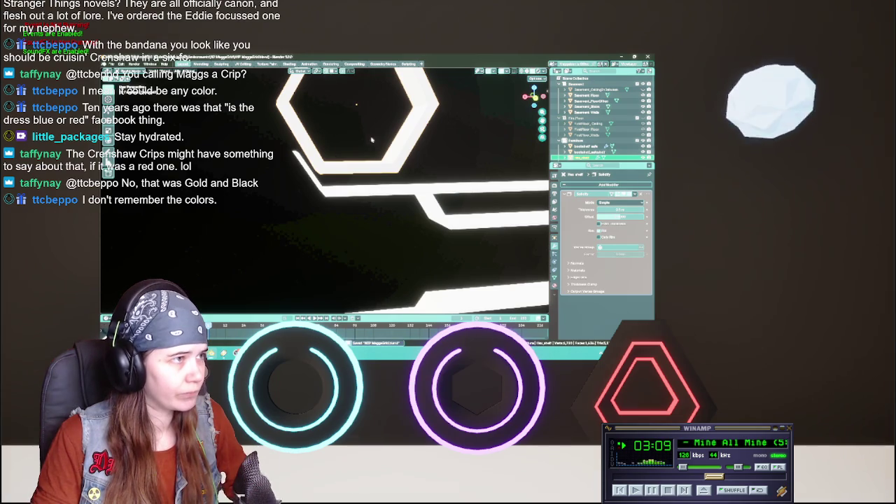
key(g)
key(shift+y)
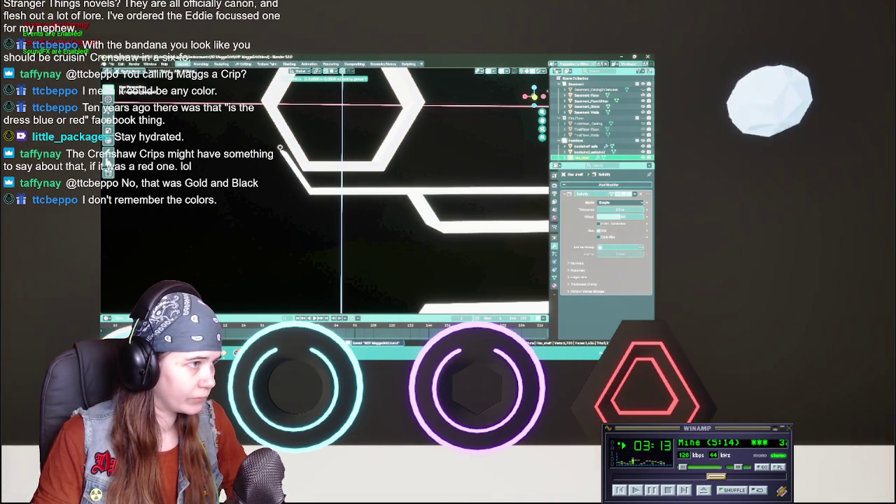
click(331, 156)
middle_drag(331, 155, 364, 126)
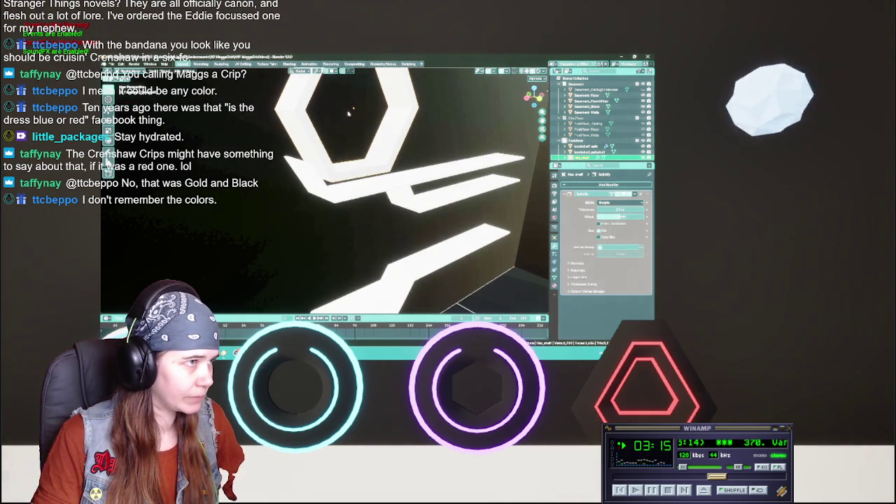
Look over the Snap popover options, then close it
click(335, 71)
mouse_move(346, 161)
middle_down()
mouse_move(392, 182)
mouse_move(350, 126)
middle_up()
click(333, 72)
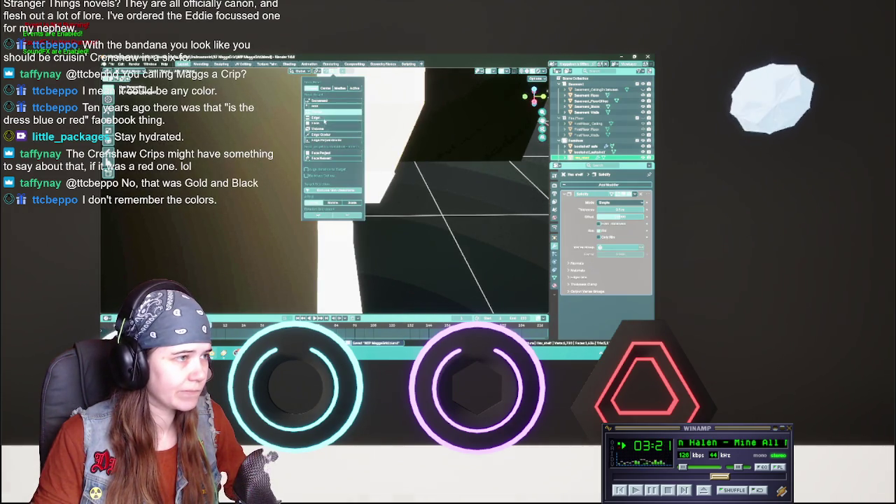
key(Escape)
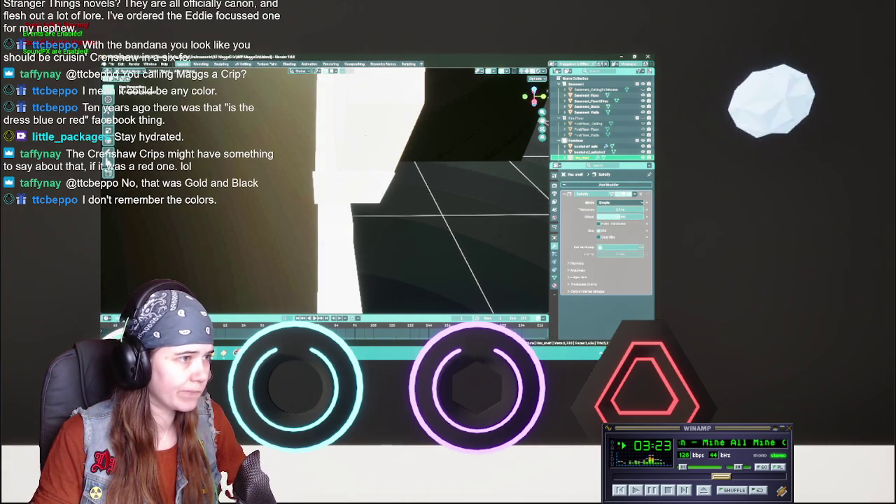
Move the wall piece into place, save, and apply the Solidify modifier with Ctrl+A
key(g)
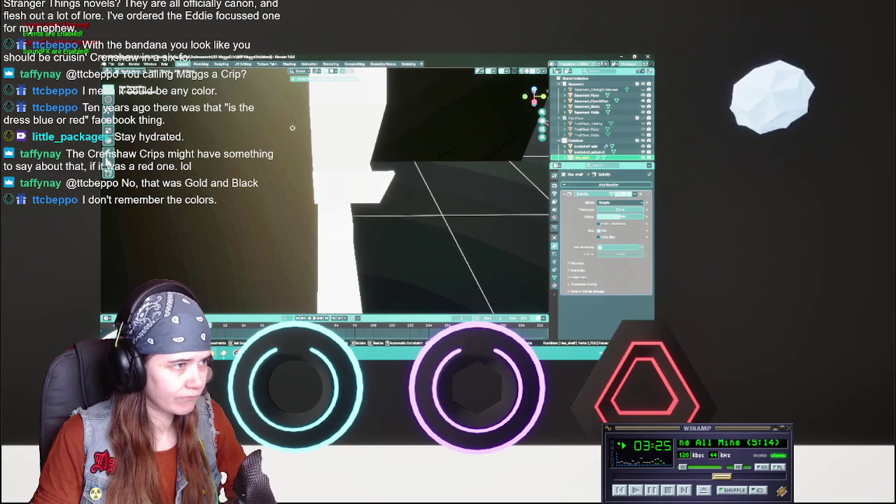
click(287, 128)
mouse_move(534, 90)
middle_down()
mouse_move(315, 157)
mouse_move(351, 158)
middle_up()
key(ctrl+s)
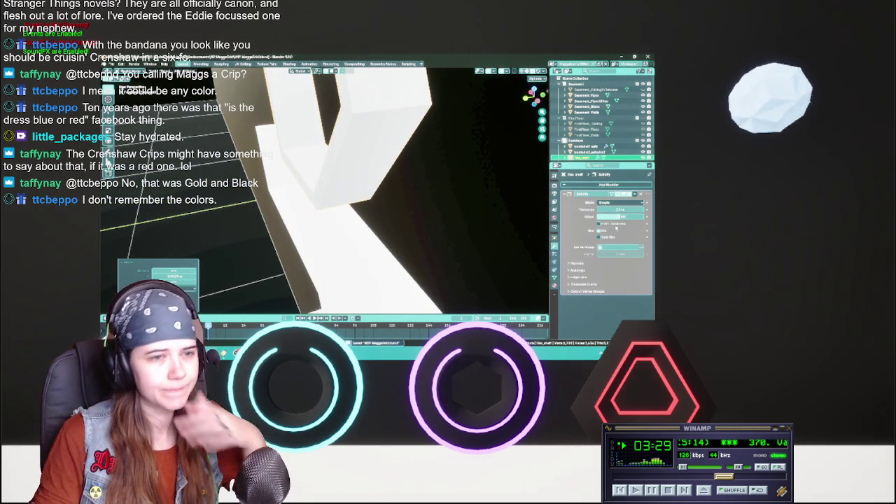
mouse_move(315, 189)
middle_down()
mouse_move(399, 175)
mouse_move(351, 189)
middle_up()
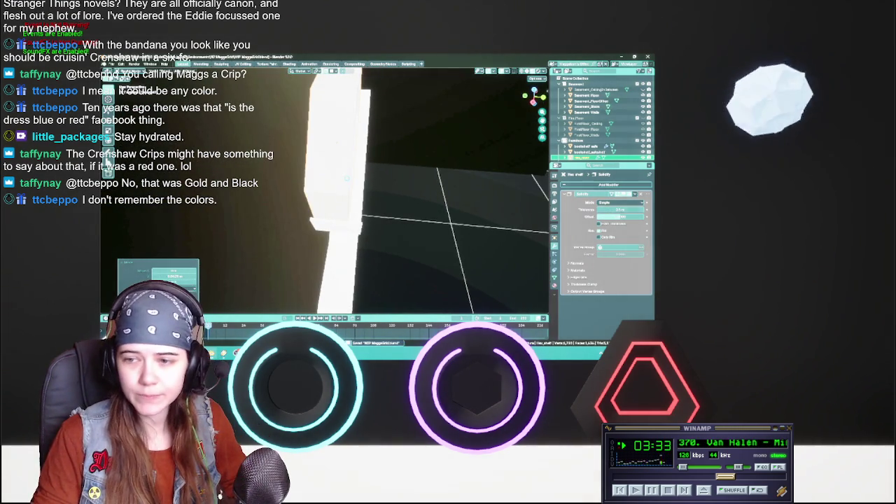
key(ctrl+a)
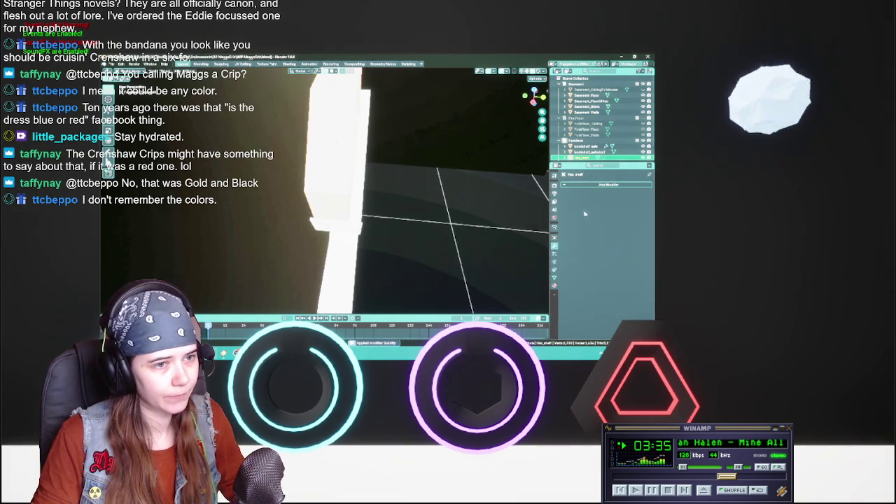
Orbit through the hexagon to the floor grid and save
drag(534, 91, 338, 170)
middle_drag(338, 170, 382, 175)
middle_drag(462, 170, 113, 172)
key(ctrl+s)
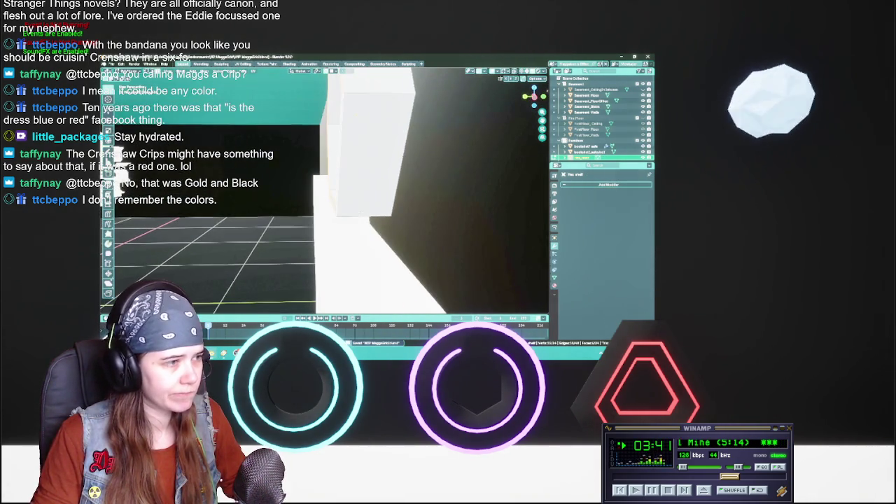
Move the white block along Y, then nudge it slightly left
key(g)
key(y)
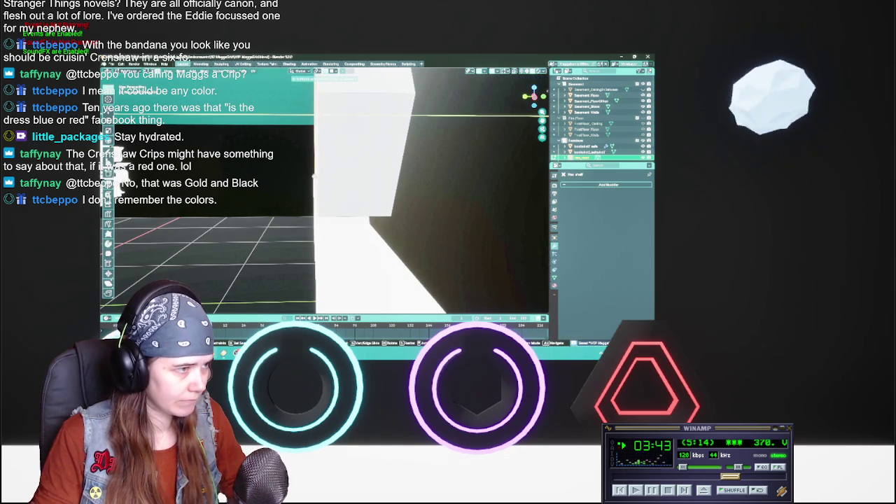
click(312, 176)
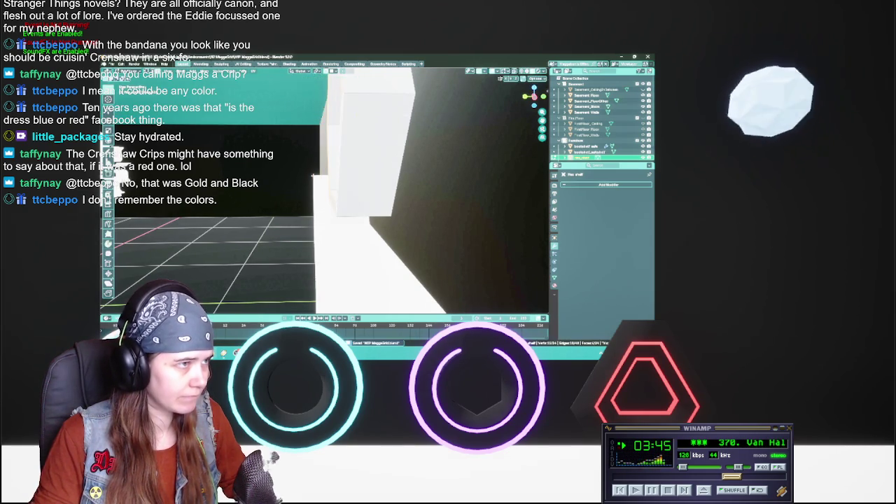
click(331, 71)
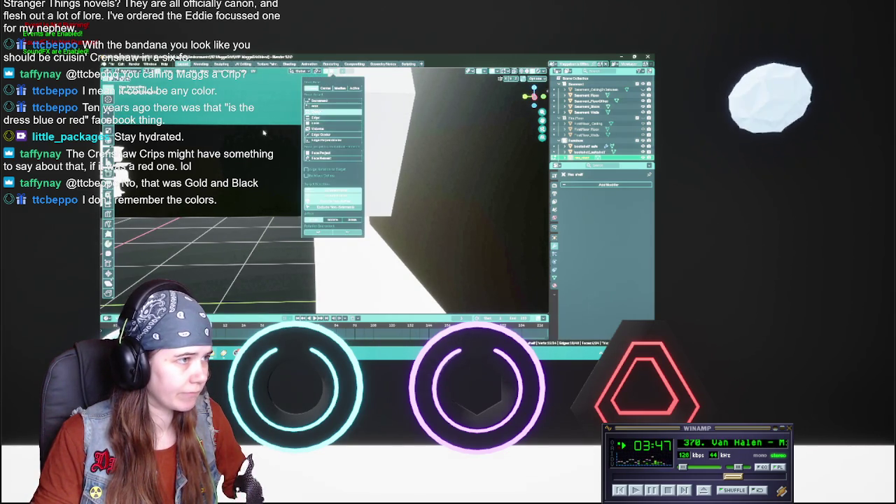
key(g)
click(312, 175)
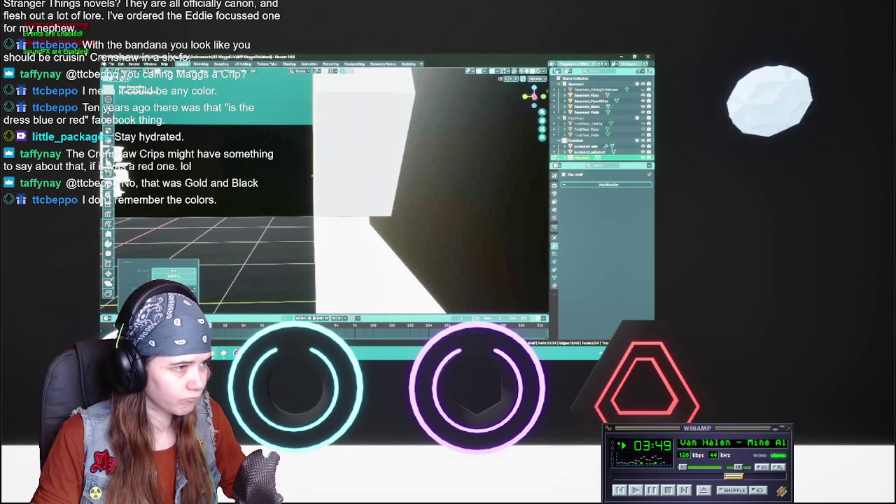
Cancel a further move, leaving the block in place, and save the file
middle_drag(312, 176, 106, 160)
key(g)
key(Escape)
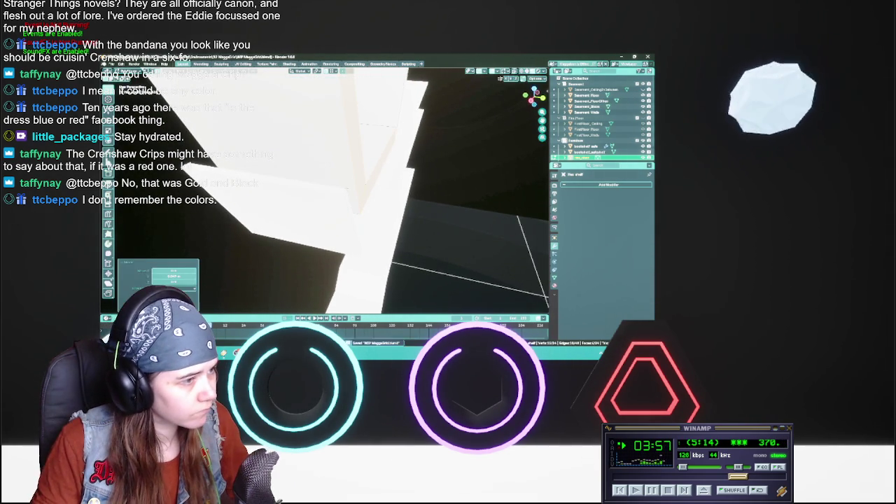
mouse_move(107, 160)
middle_down()
mouse_move(313, 194)
mouse_move(364, 140)
mouse_move(399, 119)
mouse_move(354, 128)
mouse_move(353, 211)
mouse_move(364, 186)
middle_up()
key(ctrl+s)
scroll(354, 129, down, 4)
scroll(353, 128, up, 4)
key(KP_1)
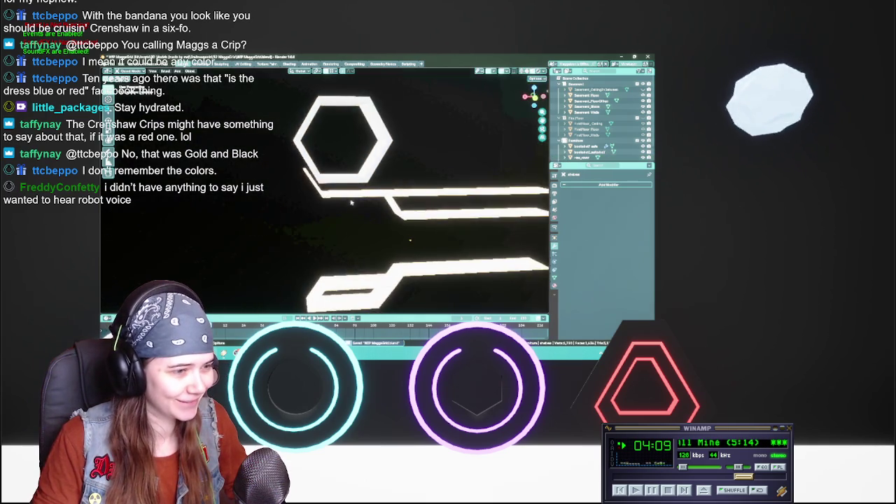
scroll(353, 200, down, 2)
scroll(352, 200, up, 5)
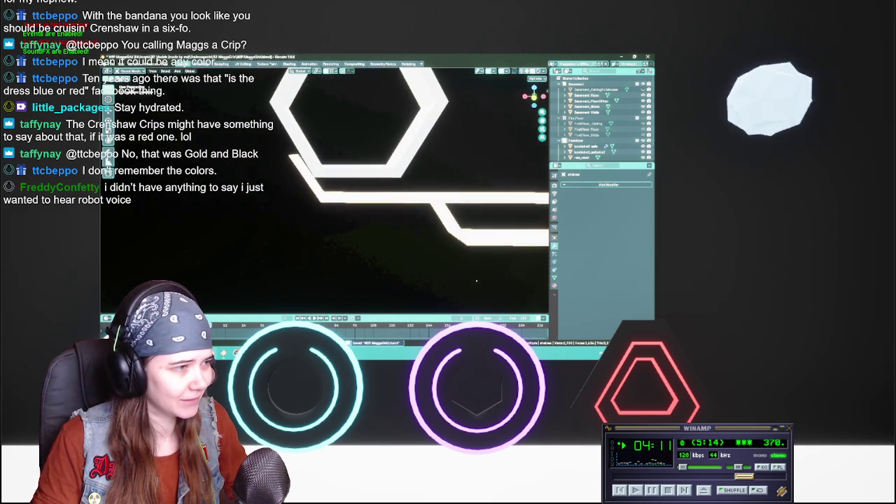
scroll(324, 191, down, 5)
middle_drag(383, 259, 382, 278)
middle_drag(382, 202, 364, 247)
scroll(364, 246, up, 3)
key(ctrl+s)
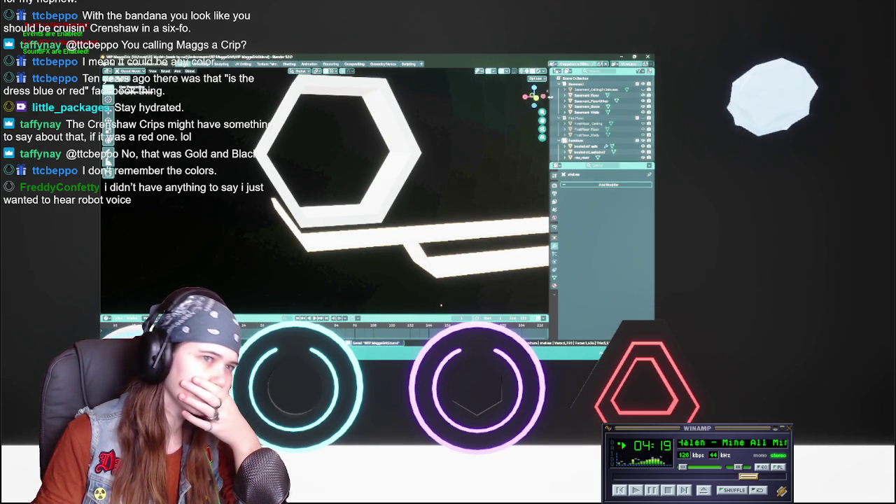
click(603, 152)
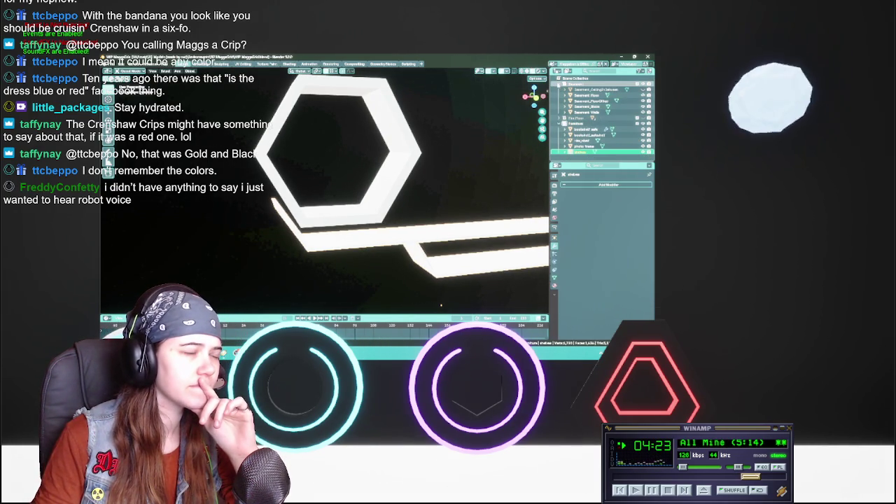
mouse_move(441, 305)
middle_down()
mouse_move(446, 310)
mouse_move(446, 279)
mouse_move(396, 195)
mouse_move(315, 188)
middle_up()
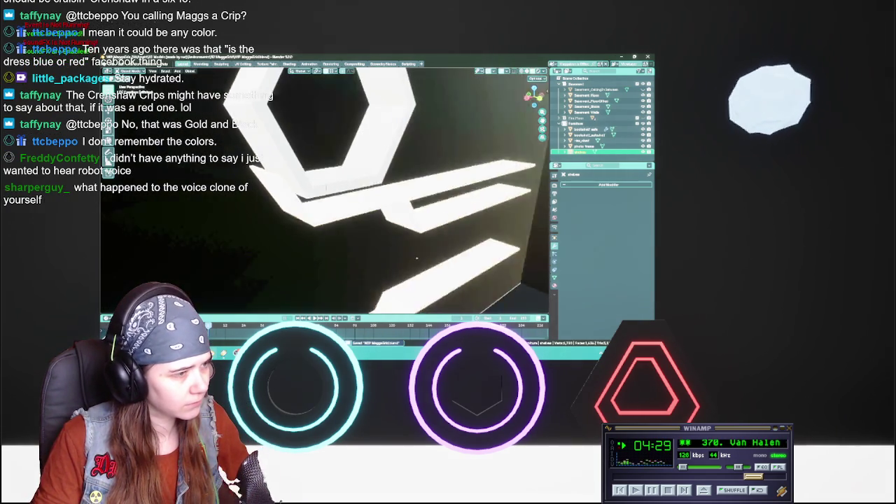
click(315, 188)
Assign the white material to the shelves object that had no material
click(555, 286)
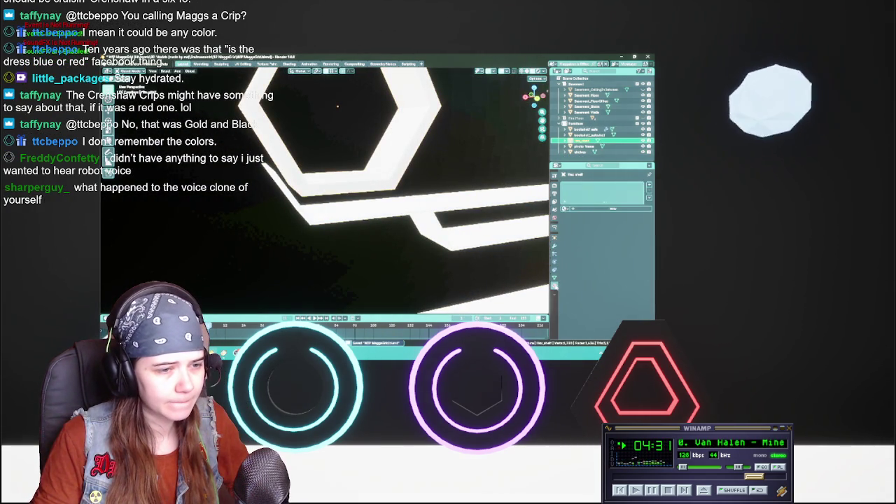
click(453, 281)
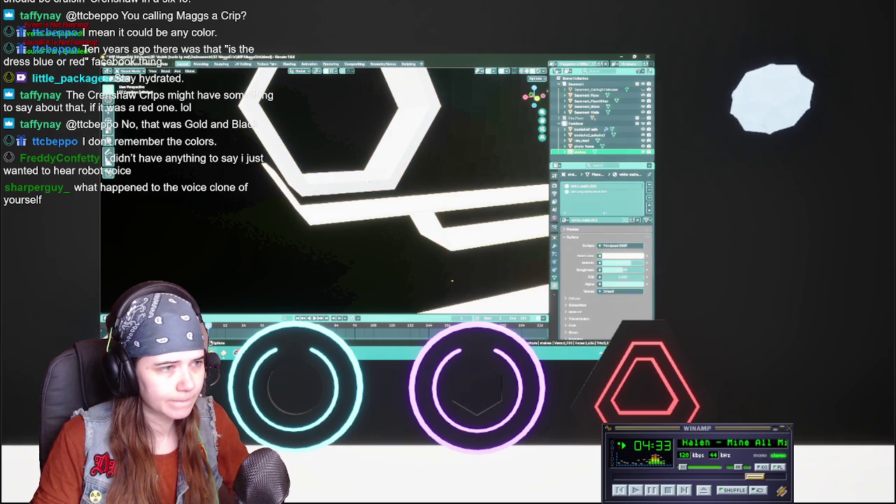
click(337, 107)
click(565, 210)
text(mat)
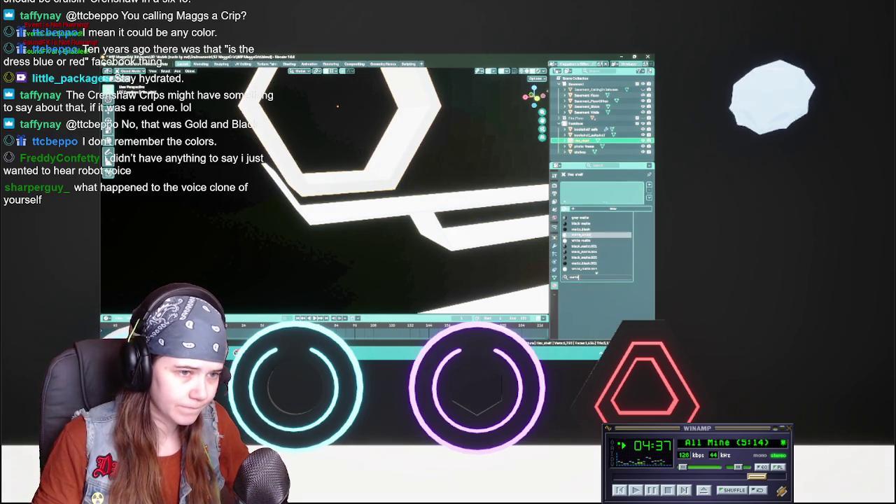
key(Return)
Give the next object down the same material and save the blend file
click(588, 151)
click(565, 220)
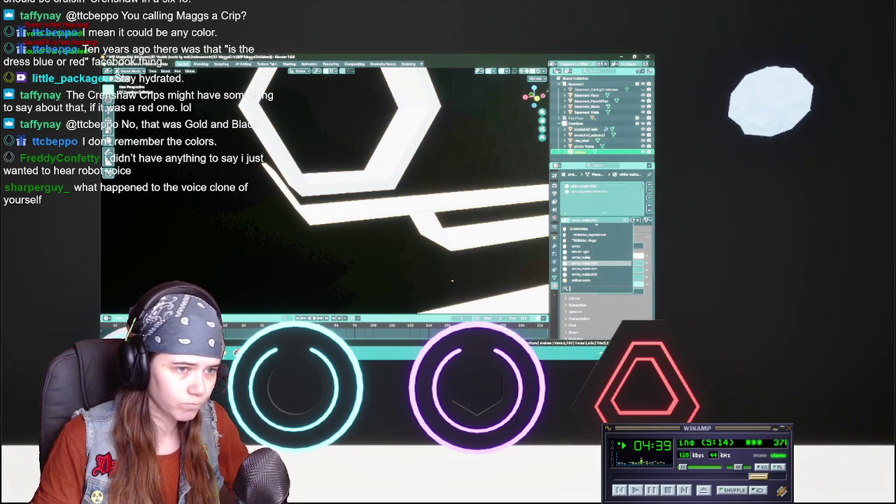
text(mat)
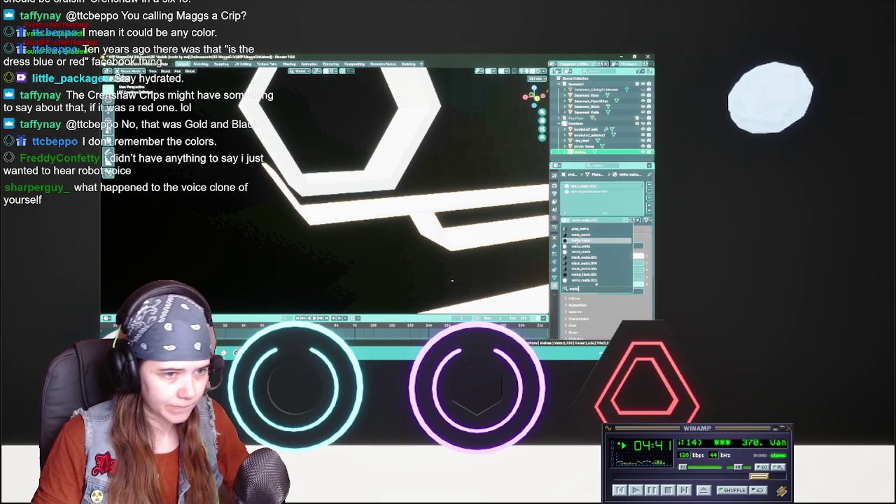
key(Return)
middle_drag(350, 210, 392, 196)
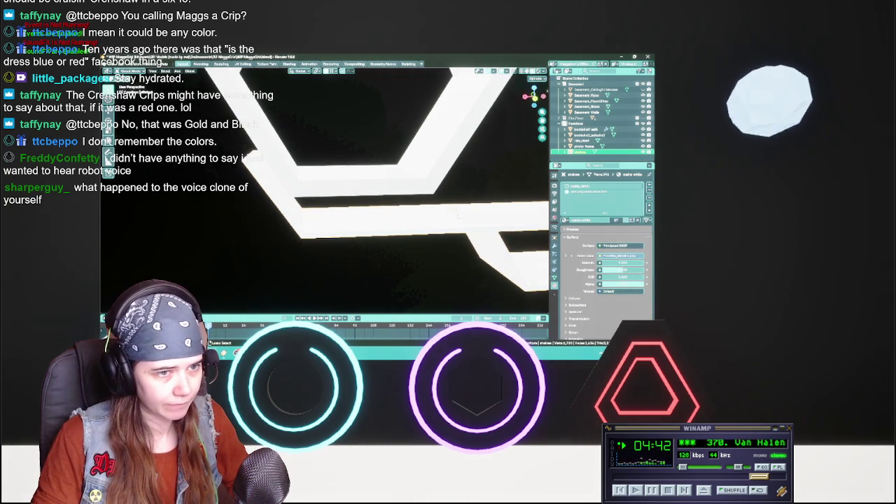
key(ctrl+s)
Assign the circuitry material to the selected object
click(565, 220)
text(cir)
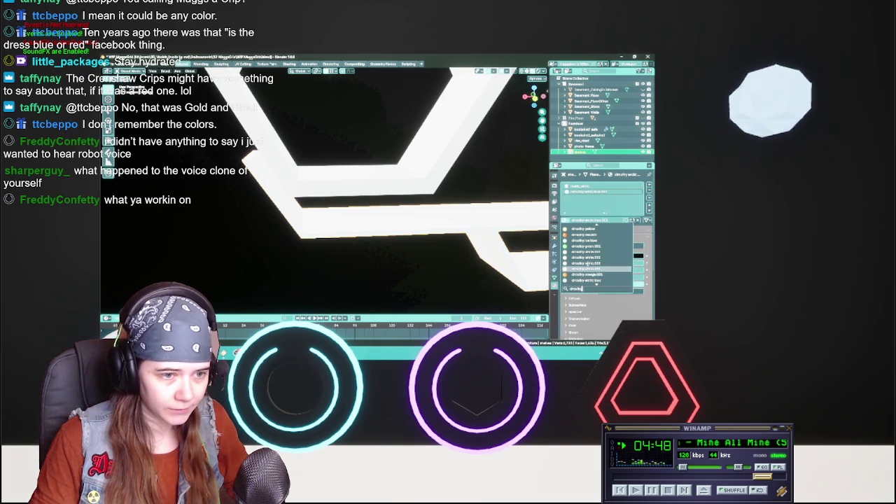
key(Return)
Save, then move the white shelf geometry into place beside the hexagon shelf
mouse_move(350, 210)
middle_down()
mouse_move(385, 207)
mouse_move(319, 198)
middle_up()
key(ctrl+s)
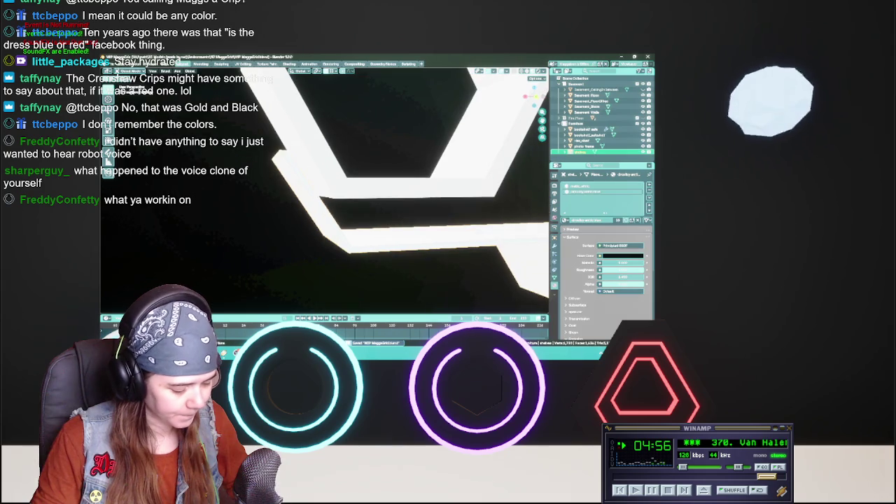
key(g)
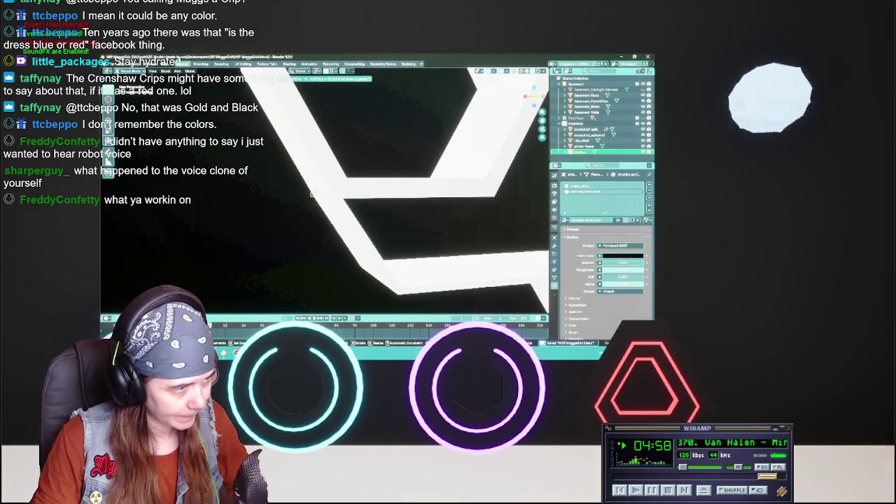
click(314, 195)
scroll(426, 261, down, 3)
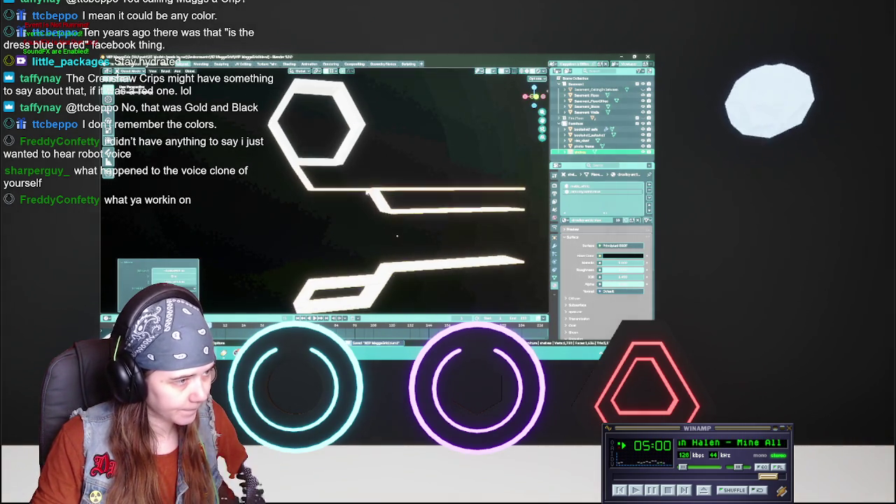
scroll(345, 119, down, 3)
scroll(345, 119, up, 5)
scroll(334, 180, up, 3)
mouse_move(334, 180)
middle_down()
mouse_move(349, 191)
mouse_move(344, 182)
middle_up()
scroll(344, 183, down, 2)
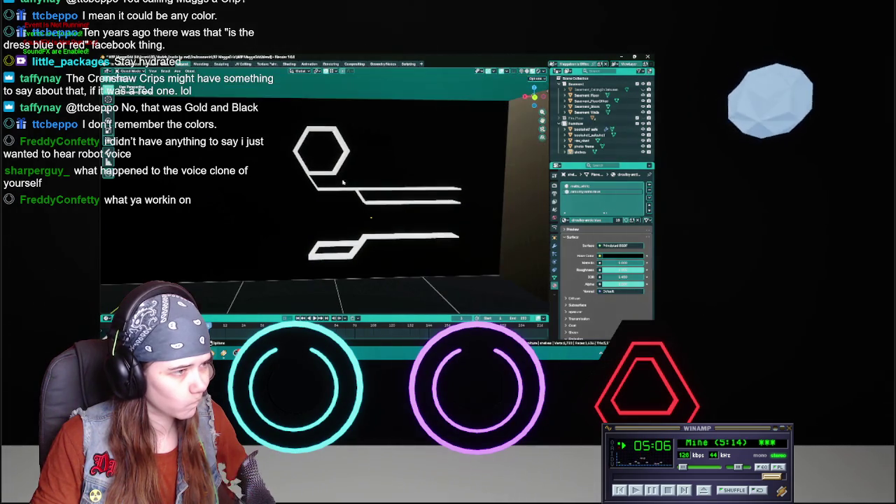
scroll(348, 186, down, 1)
middle_drag(353, 186, 308, 184)
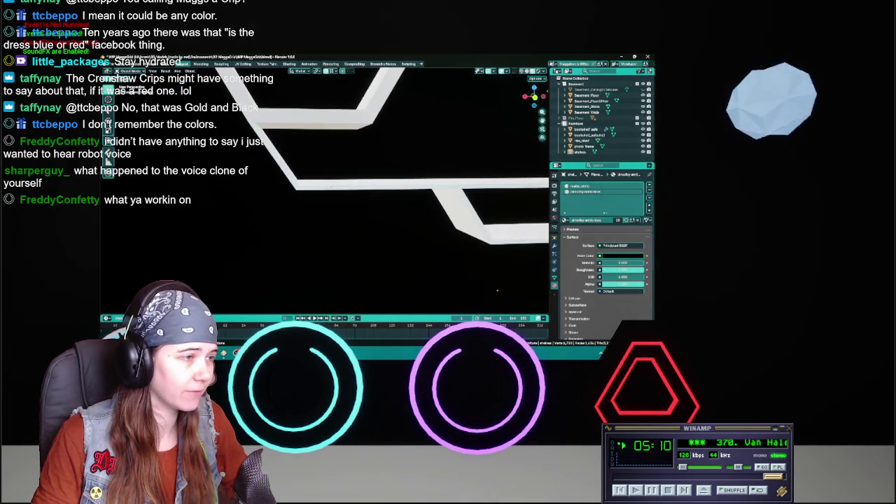
click(309, 184)
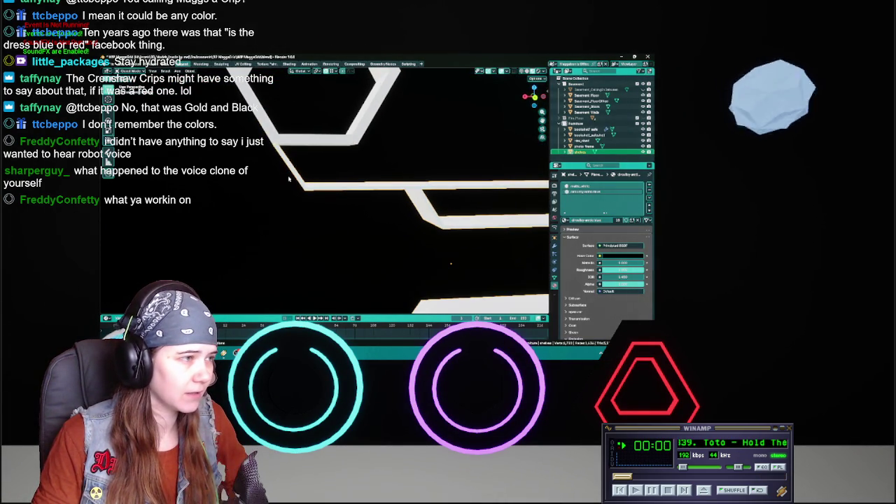
scroll(264, 126, down, 4)
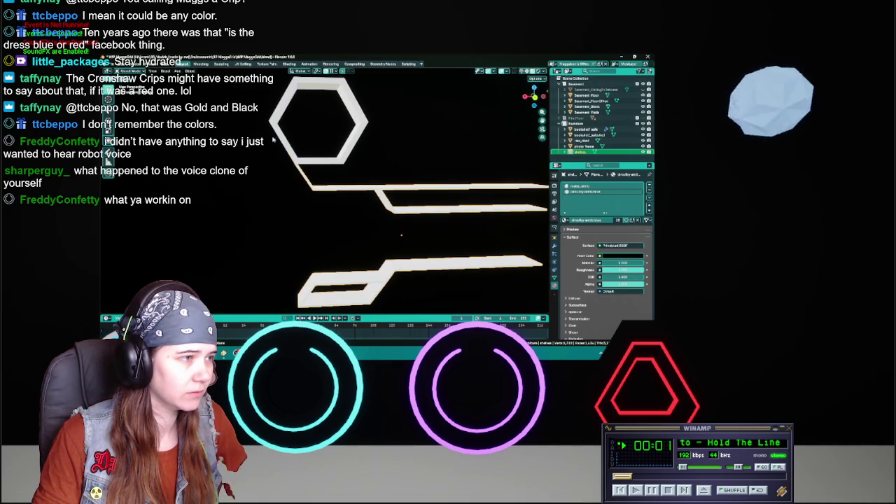
scroll(298, 179, down, 1)
scroll(292, 133, down, 3)
scroll(294, 140, up, 2)
scroll(295, 150, up, 2)
scroll(298, 165, up, 2)
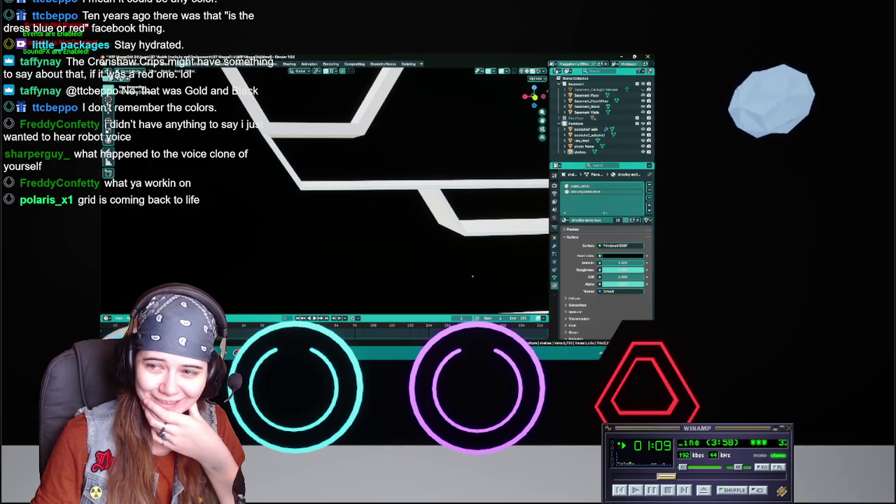
scroll(473, 276, down, 5)
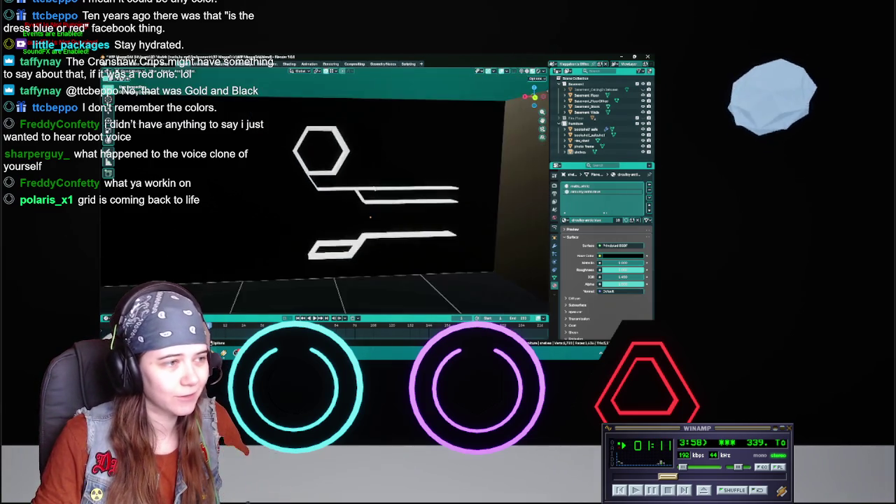
Select the small photo frame on the basement floor and bring it into close view
mouse_move(243, 267)
middle_down()
mouse_move(466, 198)
mouse_move(249, 221)
mouse_move(351, 231)
middle_up()
scroll(350, 231, up, 4)
click(340, 235)
key(ctrl+s)
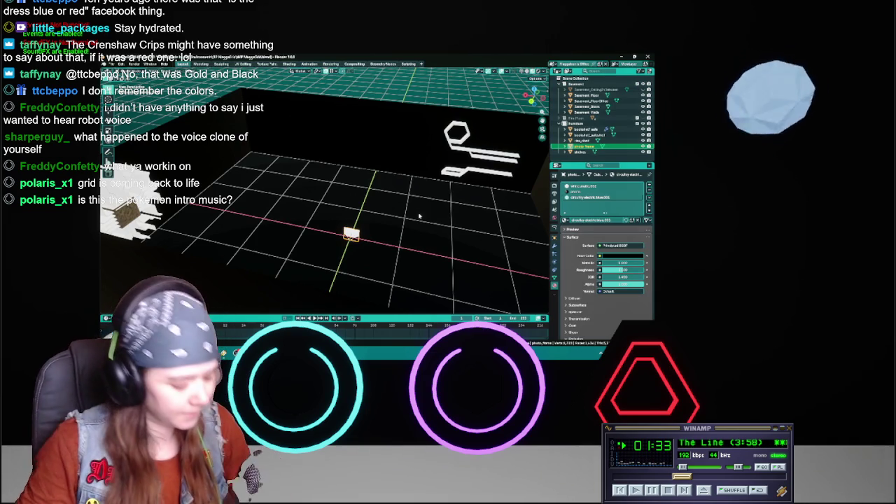
Save the scene file and orbit the view around the photo frame
mouse_move(419, 217)
middle_down()
mouse_move(443, 222)
mouse_move(399, 193)
middle_up()
key(ctrl+s)
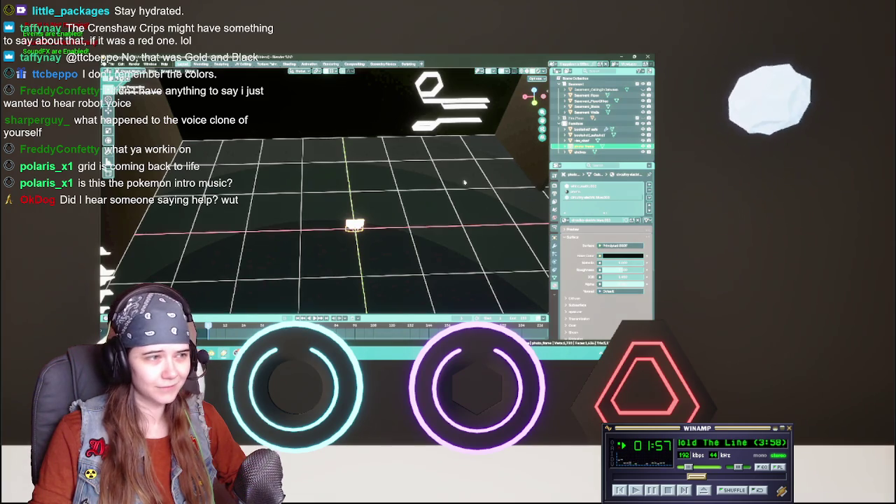
key(ctrl+s)
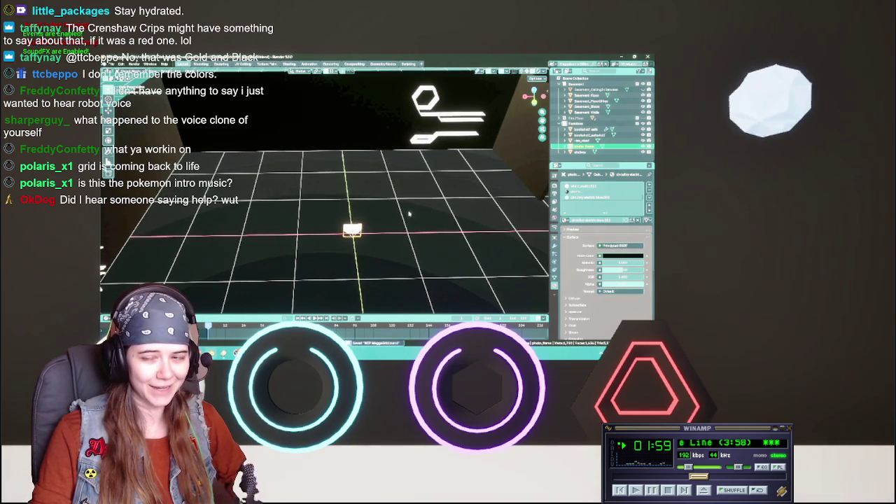
middle_drag(418, 210, 409, 218)
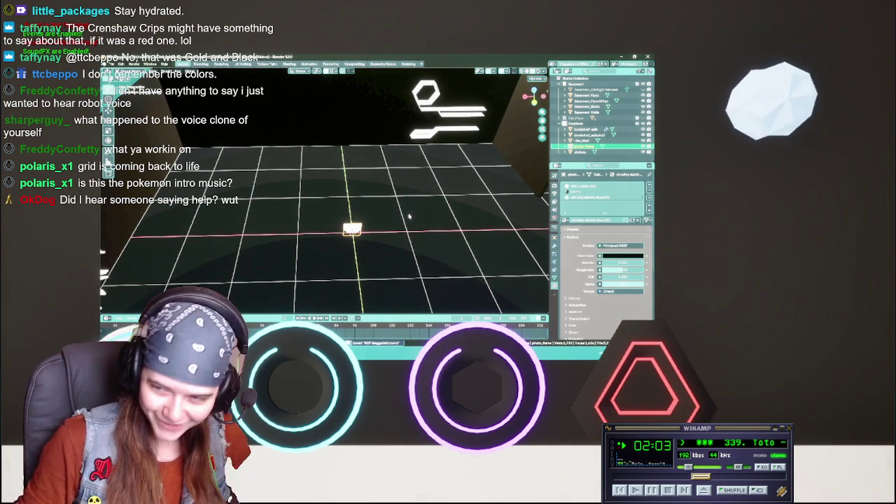
middle_drag(409, 216, 390, 201)
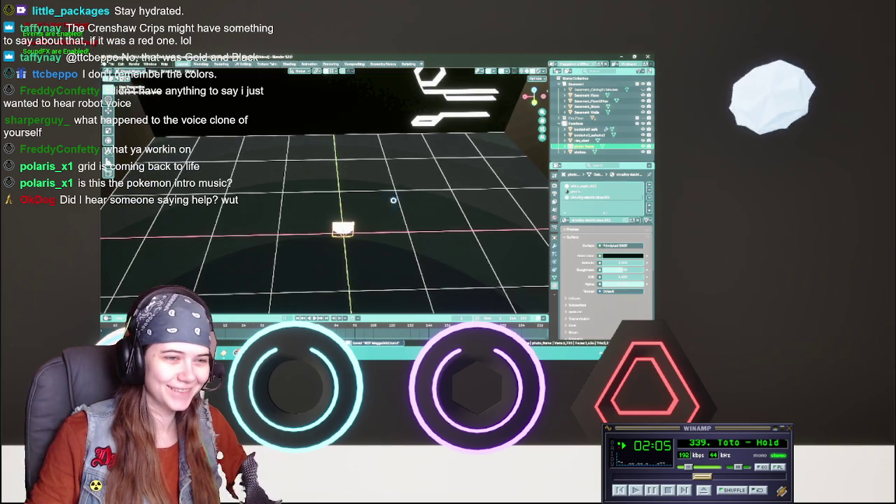
click(566, 221)
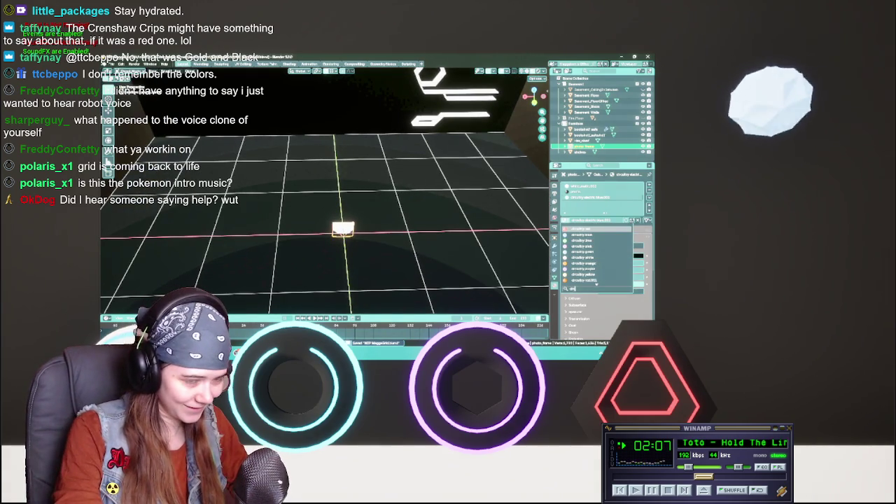
Assign the circuitry material to the photo frame
text(circuitry)
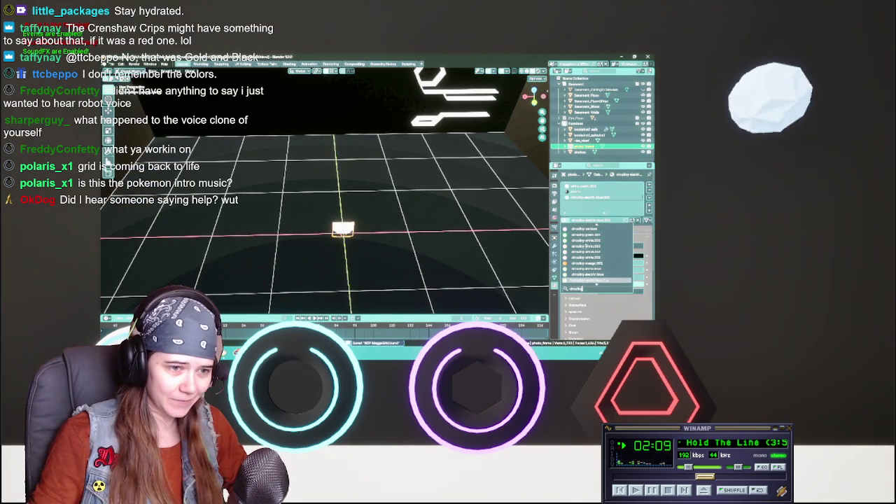
click(591, 269)
middle_drag(420, 210, 401, 217)
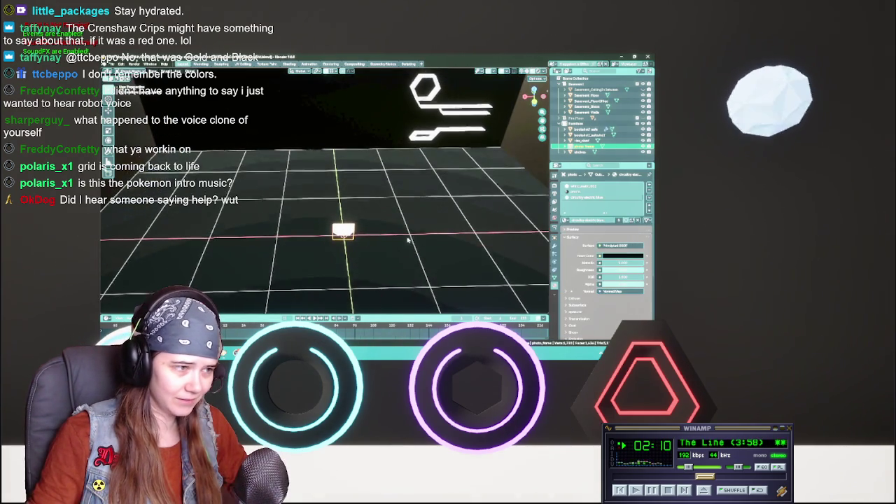
Scale the photo frame along the Z axis only and save the scene
key(s)
key(z)
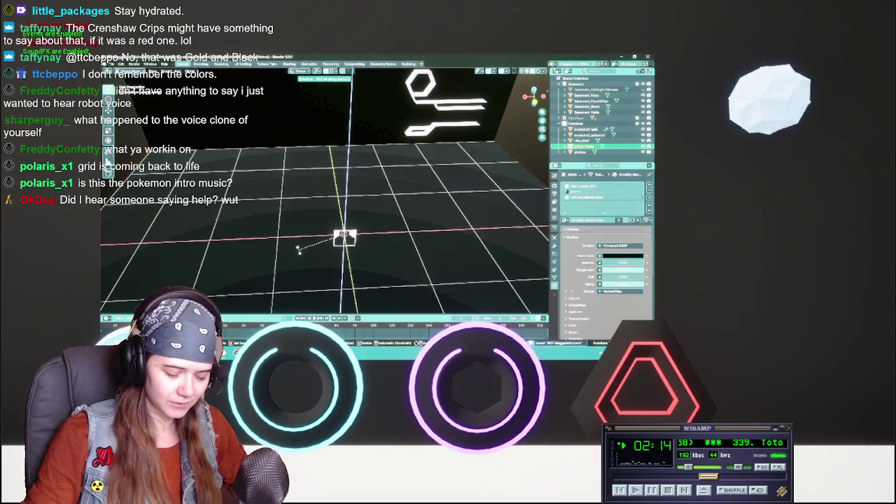
click(299, 250)
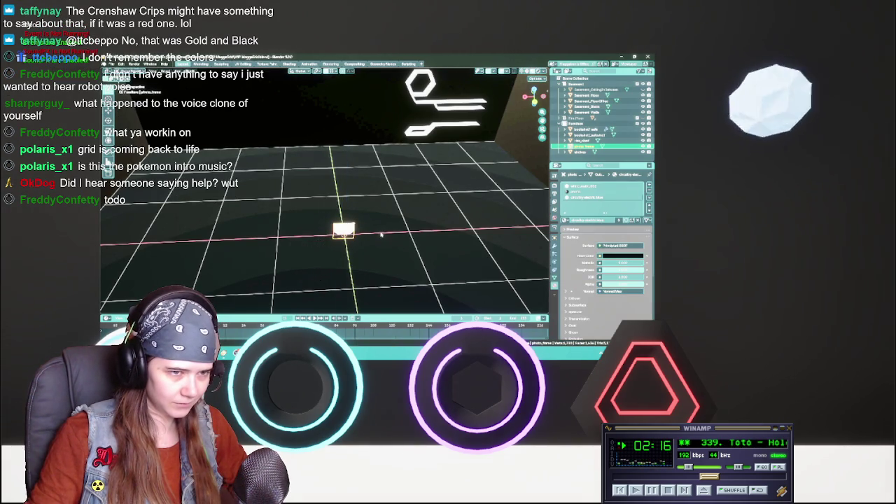
scroll(381, 235, down, 5)
scroll(381, 235, up, 5)
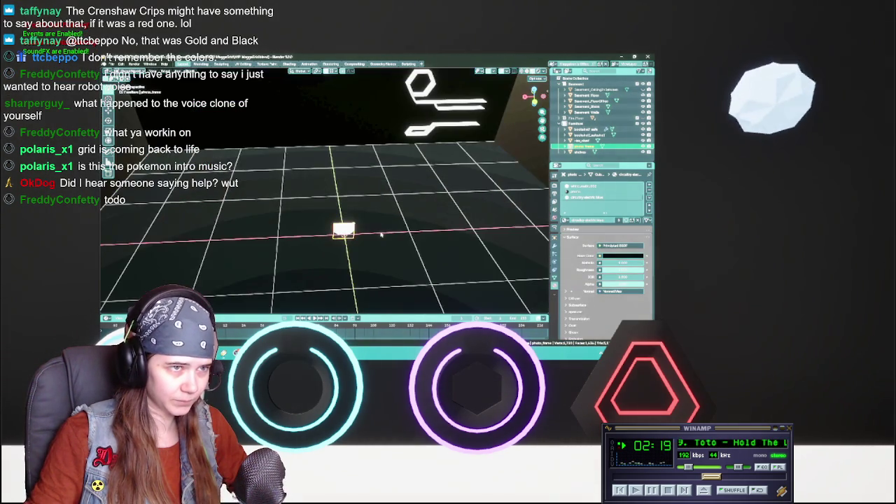
key(ctrl+s)
Move the photo frame to its new position, then zoom the view out
middle_drag(378, 234, 375, 228)
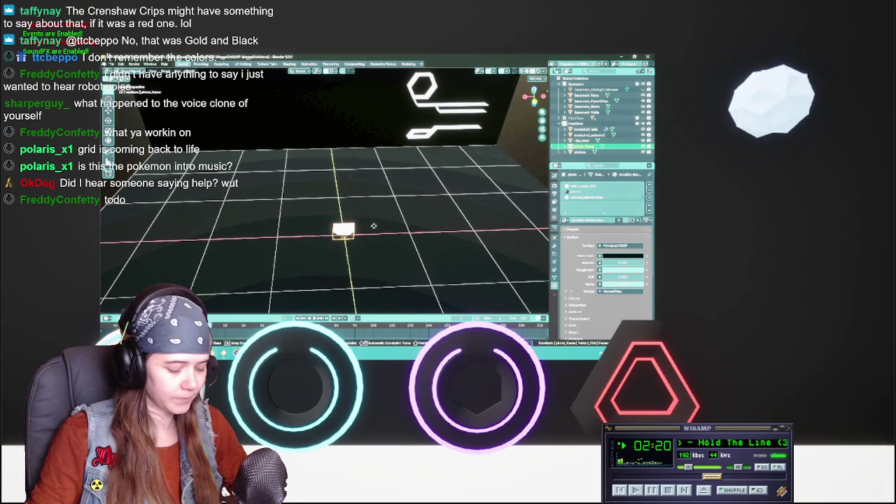
key(g)
click(386, 160)
mouse_move(387, 160)
middle_down()
mouse_move(369, 205)
mouse_move(392, 196)
mouse_move(357, 172)
mouse_move(394, 175)
middle_up()
scroll(371, 175, up, 2)
scroll(378, 179, up, 2)
scroll(392, 181, up, 2)
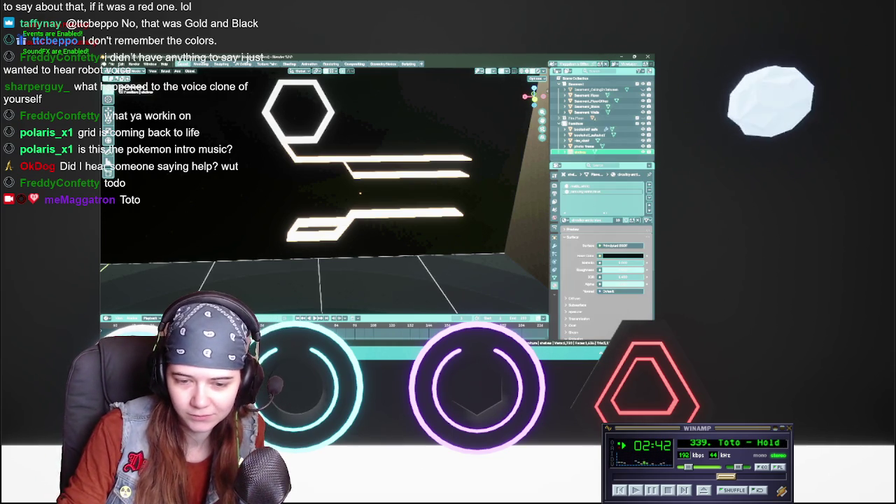
scroll(704, 476, down, 2)
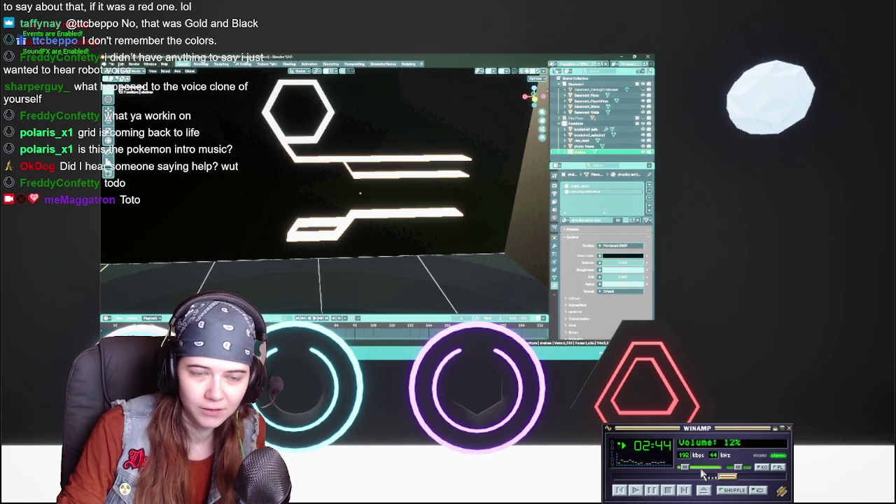
scroll(704, 476, down, 1)
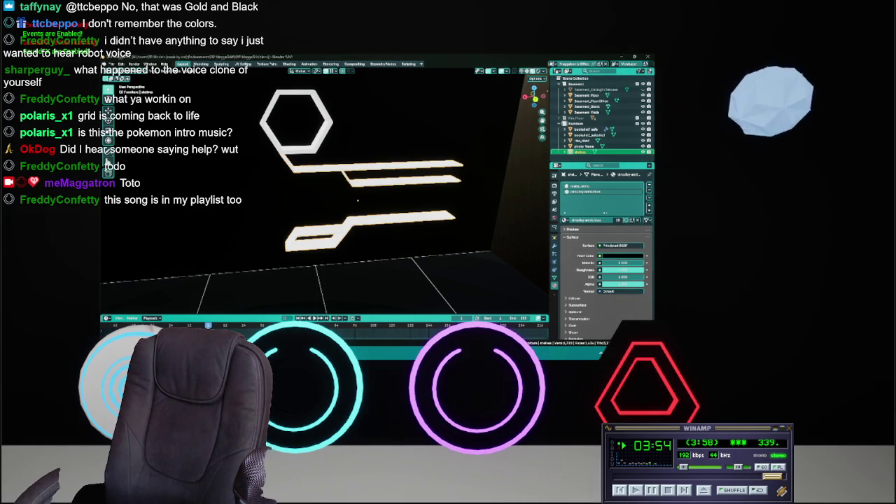
key(b)
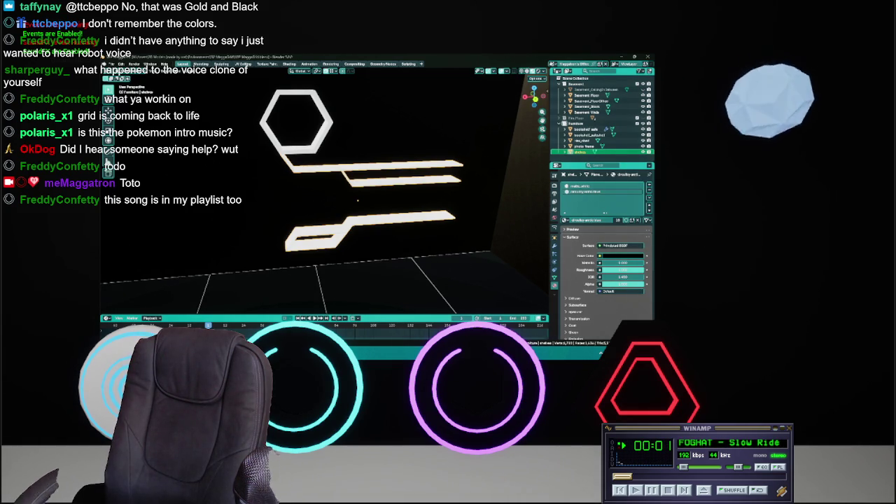